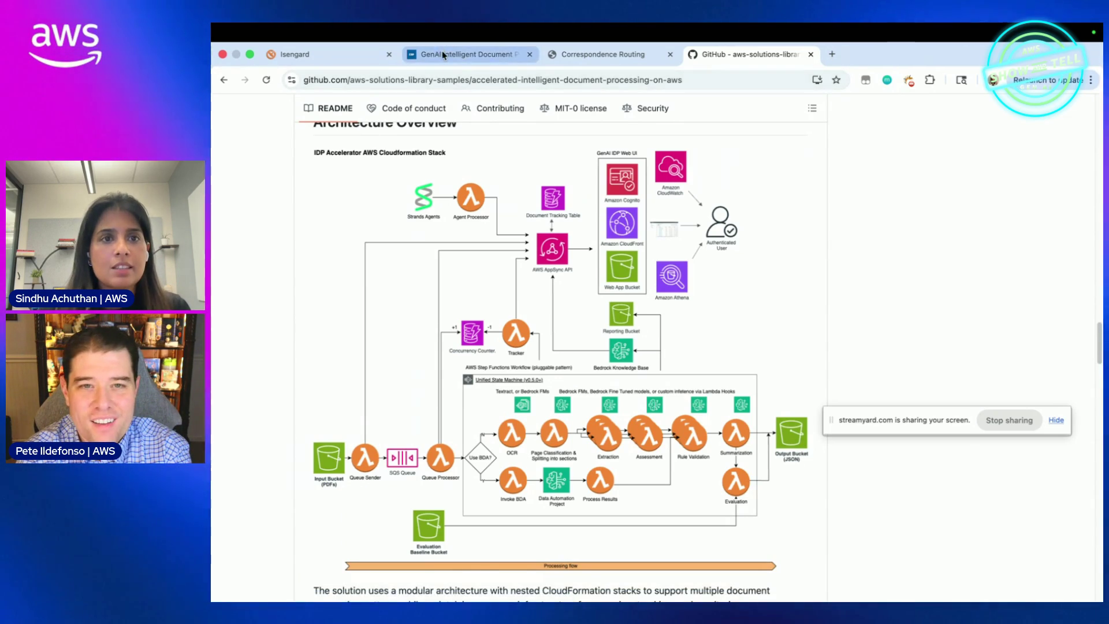
Step: Switch from GitHub back to the IDP console's Documents list
{"action": "left_click", "coordinate": [463, 54]}
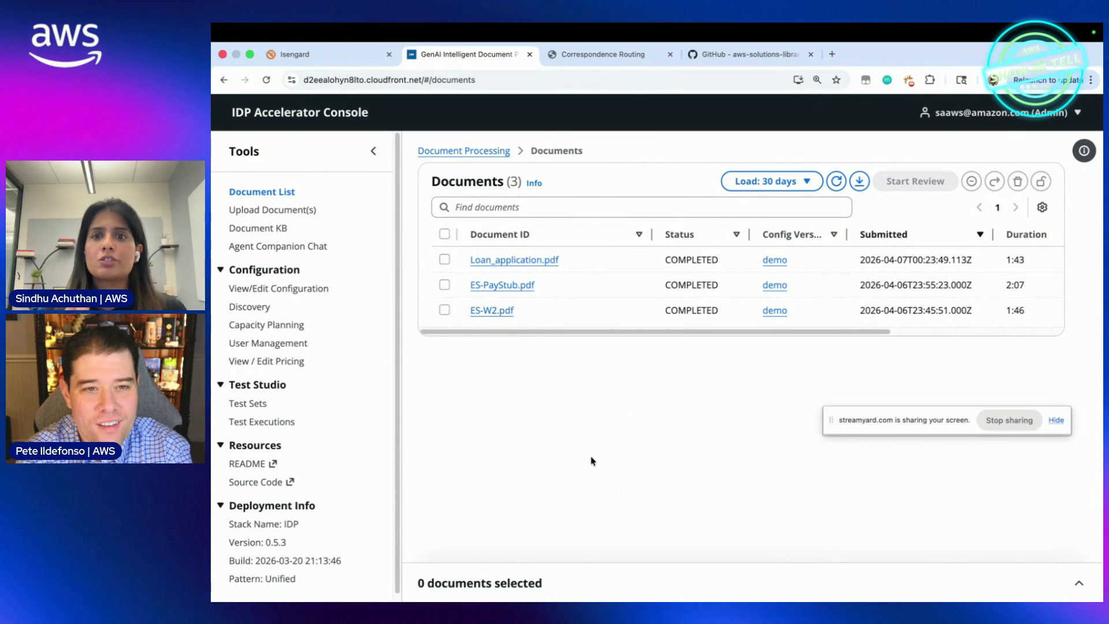
Step: In Test Studio's Test Executions, select the Fake-W2-Tax-Forms - 2000 files test set
{"action": "left_click", "coordinate": [255, 404]}
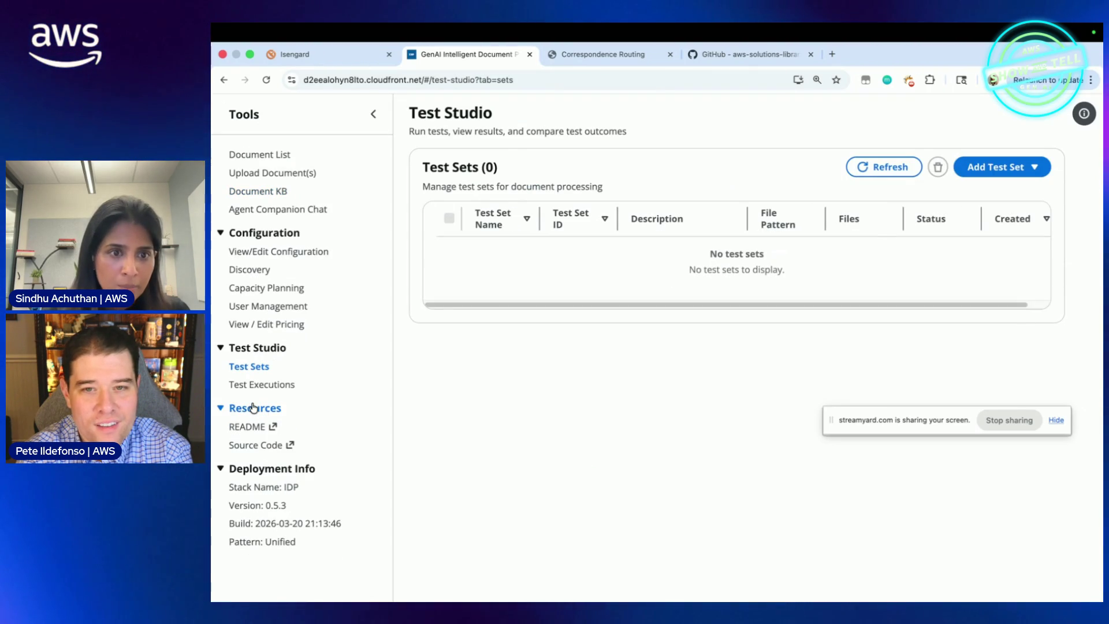
{"action": "left_click", "coordinate": [257, 385]}
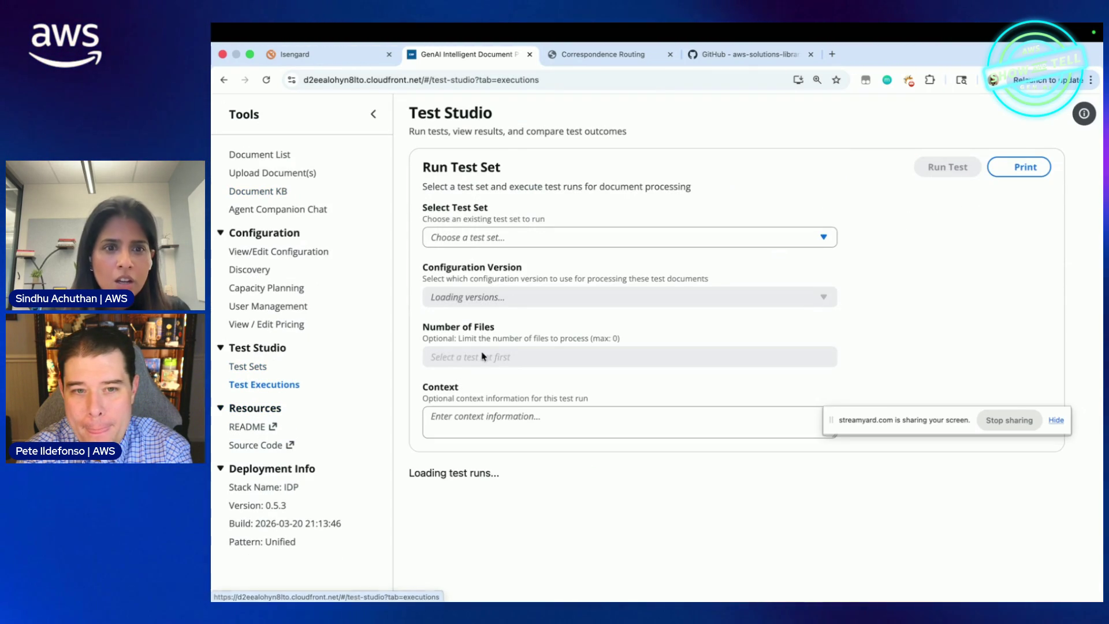
{"action": "left_click", "coordinate": [500, 238]}
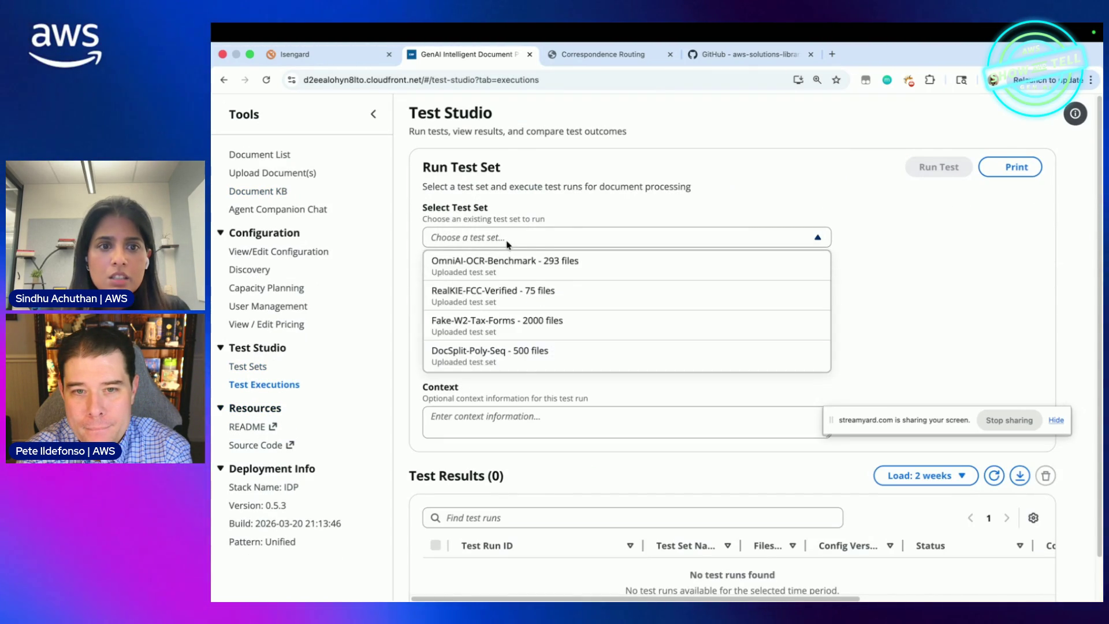
{"action": "left_click", "coordinate": [506, 241]}
{"action": "left_click", "coordinate": [506, 241]}
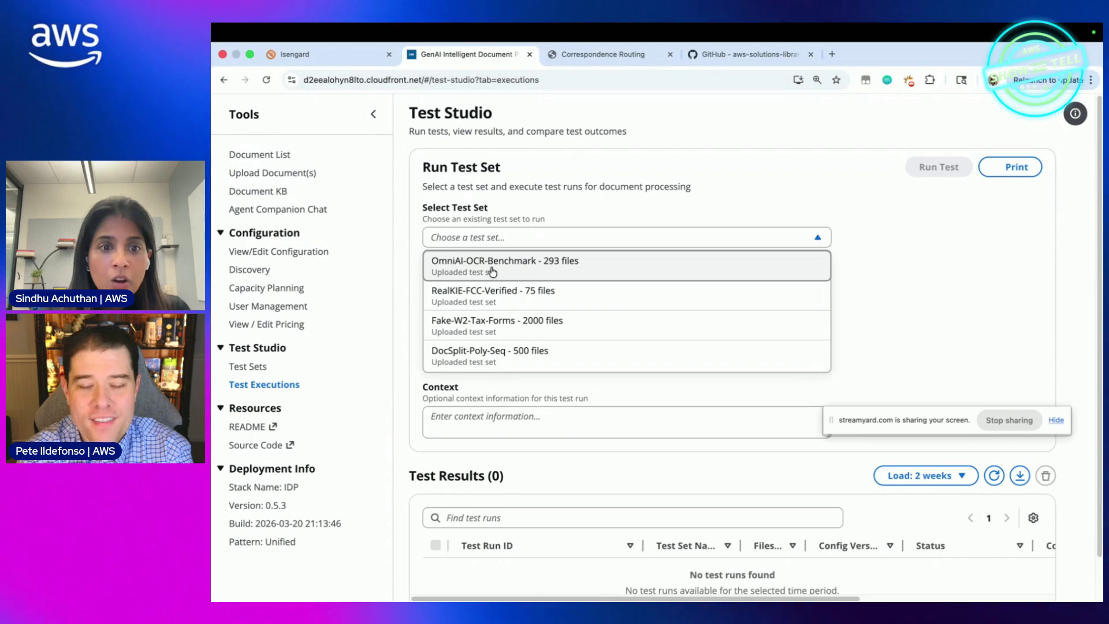
{"action": "left_click", "coordinate": [486, 333]}
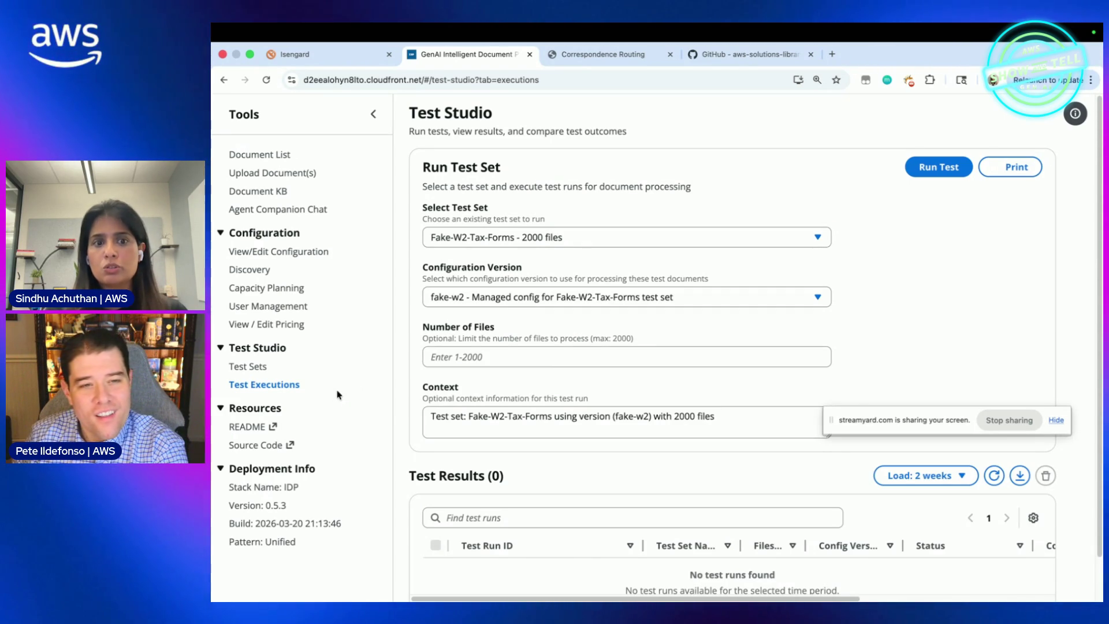
Step: Open the Discovery page and dismiss the file picker without choosing a document
{"action": "left_click", "coordinate": [253, 270]}
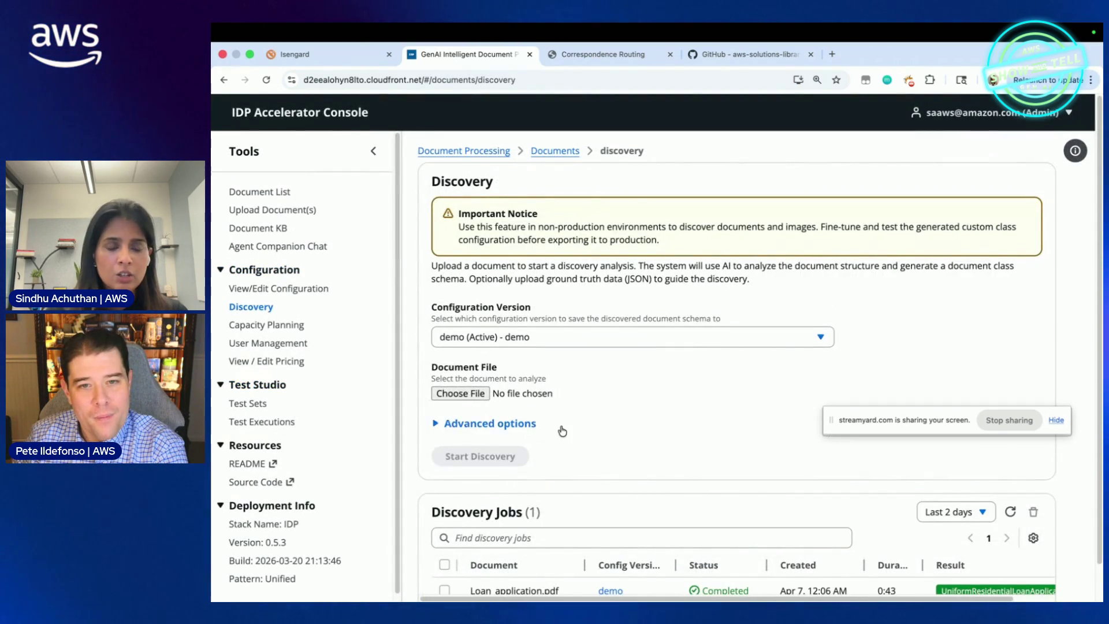
{"action": "scroll", "coordinate": [562, 431], "scroll_direction": "down", "scroll_amount": 1}
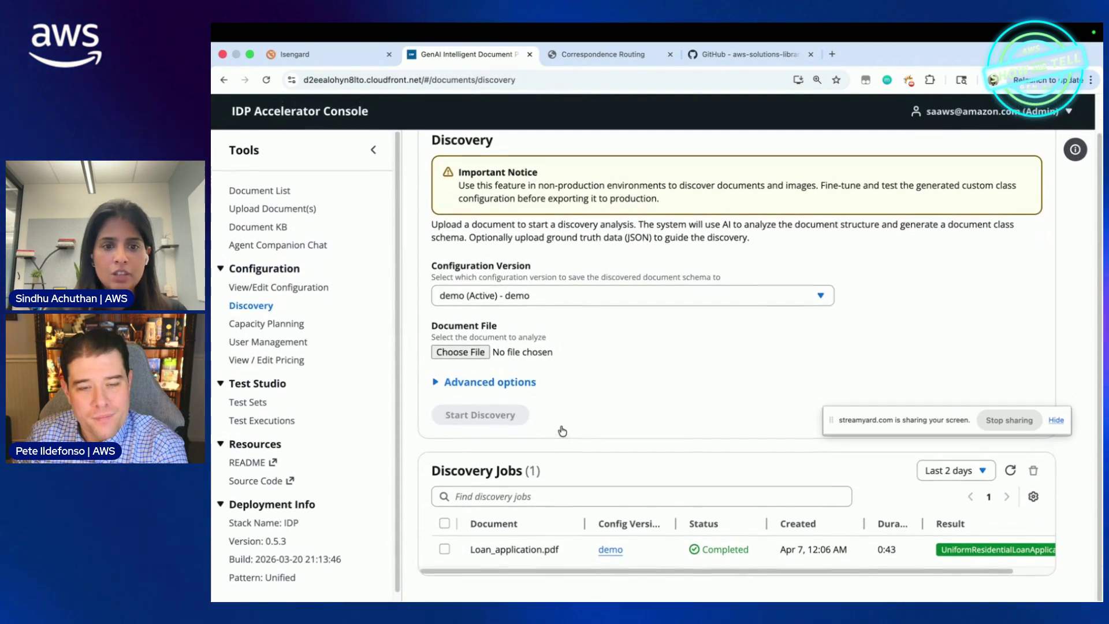
{"action": "left_click", "coordinate": [466, 354]}
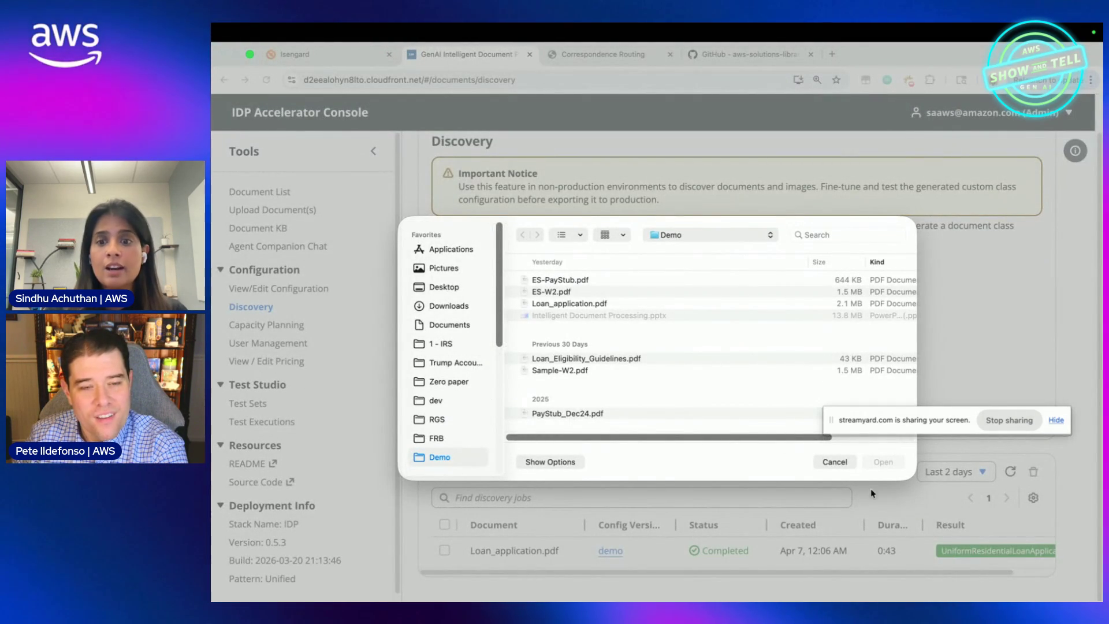
{"action": "left_click", "coordinate": [842, 464]}
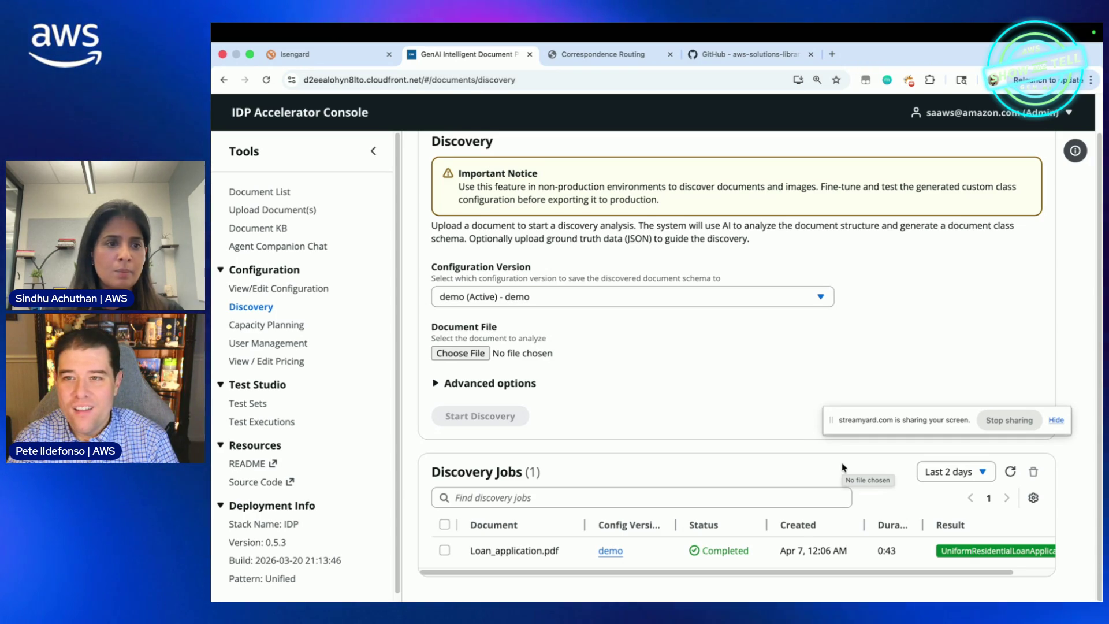
Step: Set Capacity Planning's document type to W2, review the estimates, then open Pricing Configuration
{"action": "left_click", "coordinate": [263, 326]}
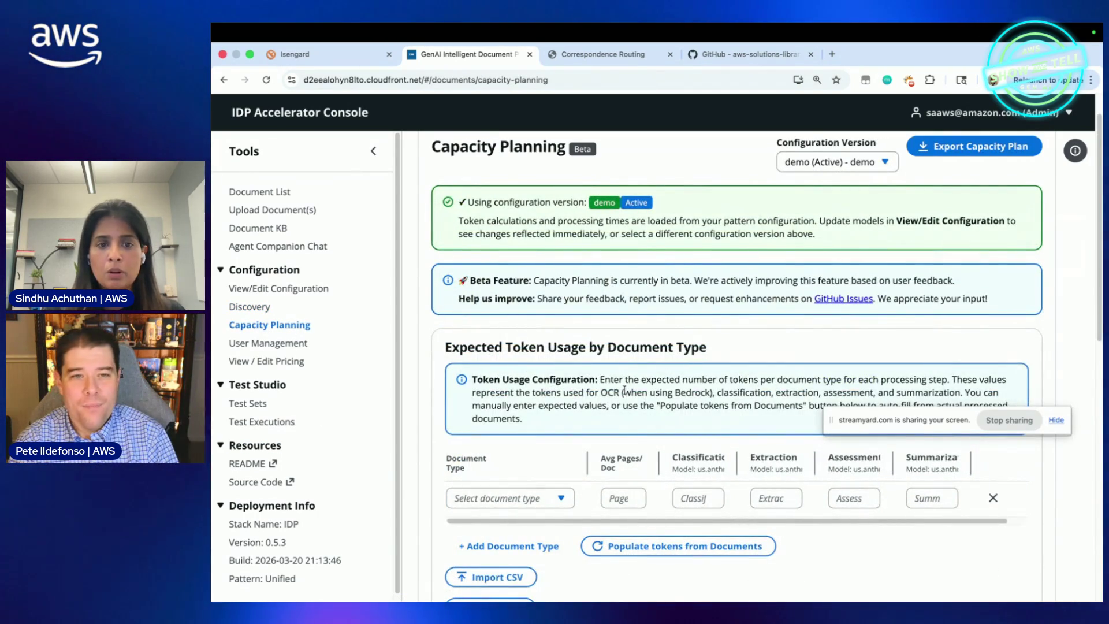
{"action": "scroll", "coordinate": [505, 316], "scroll_direction": "down", "scroll_amount": 3}
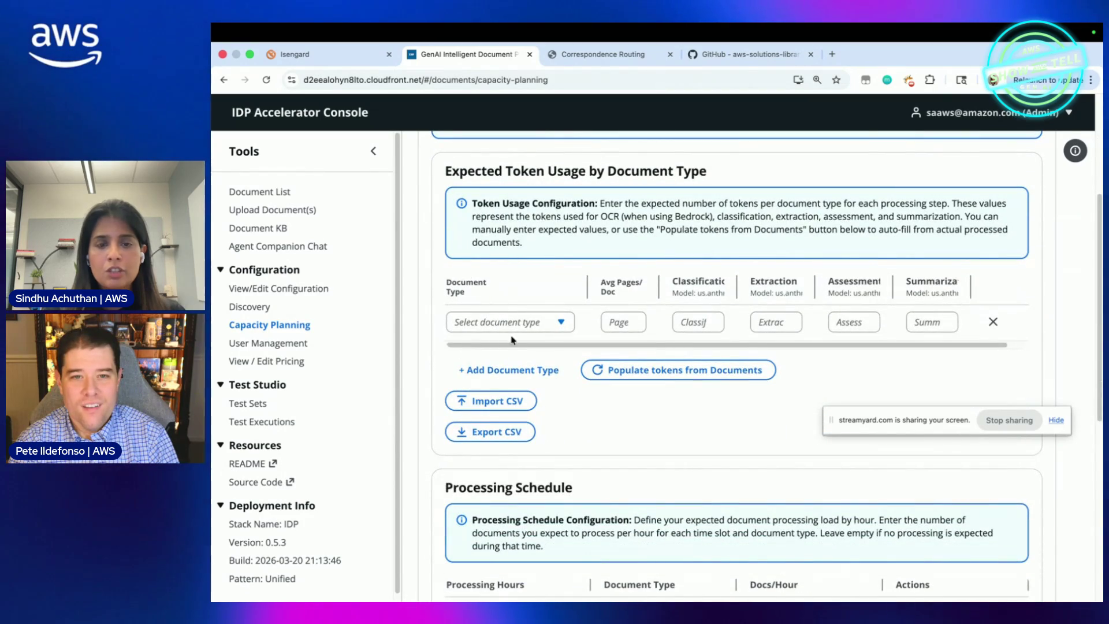
{"action": "left_click", "coordinate": [508, 328]}
{"action": "left_click", "coordinate": [508, 423]}
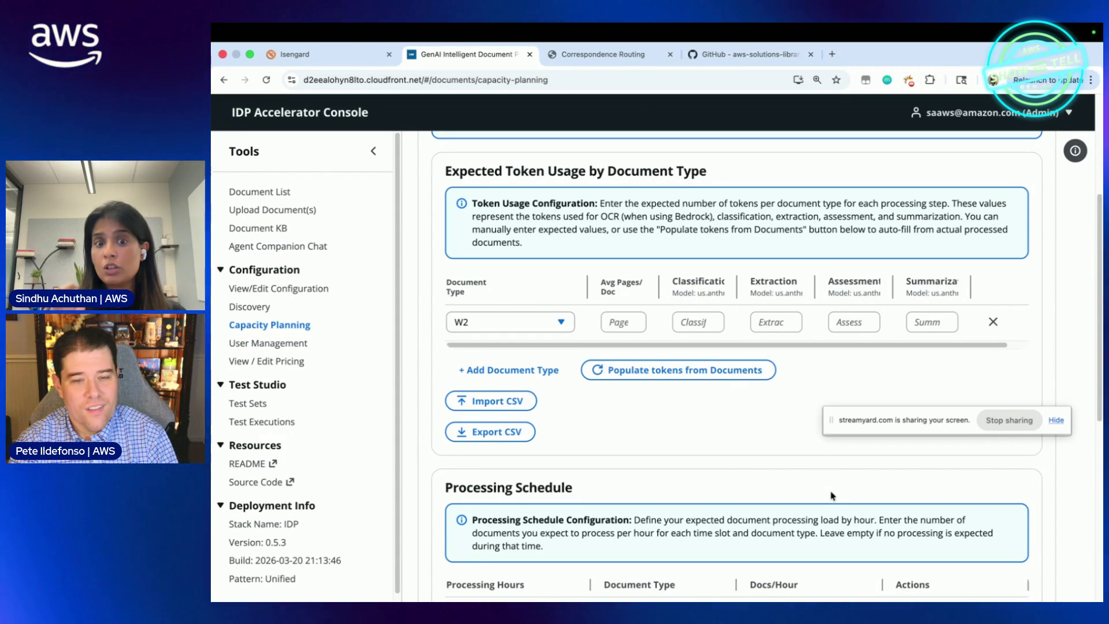
{"action": "scroll", "coordinate": [751, 490], "scroll_direction": "down", "scroll_amount": 5}
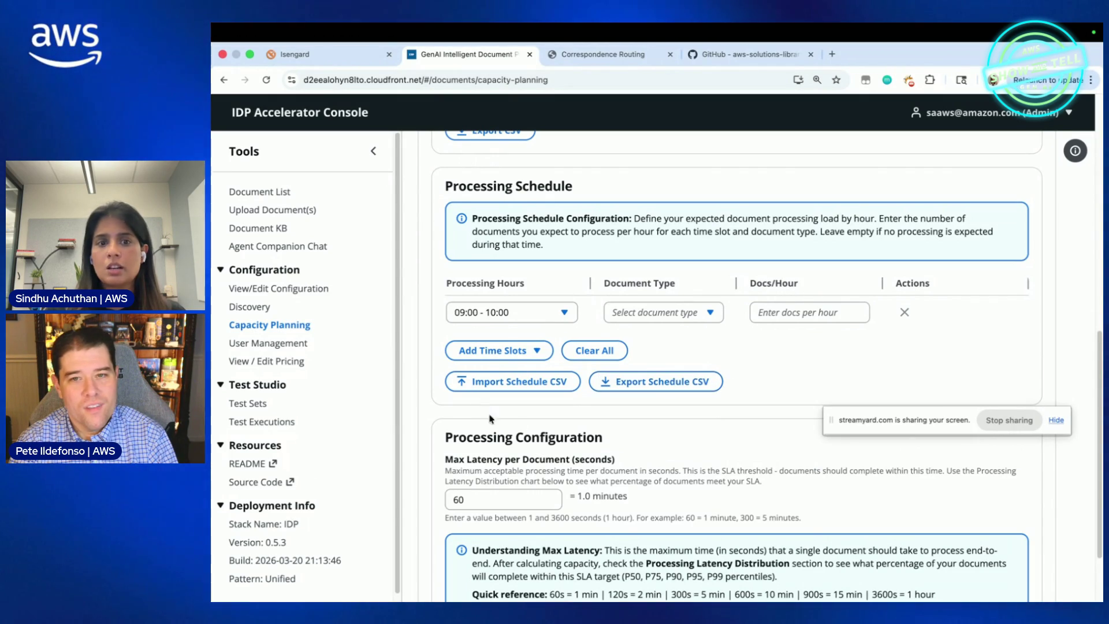
{"action": "scroll", "coordinate": [773, 424], "scroll_direction": "down", "scroll_amount": 3}
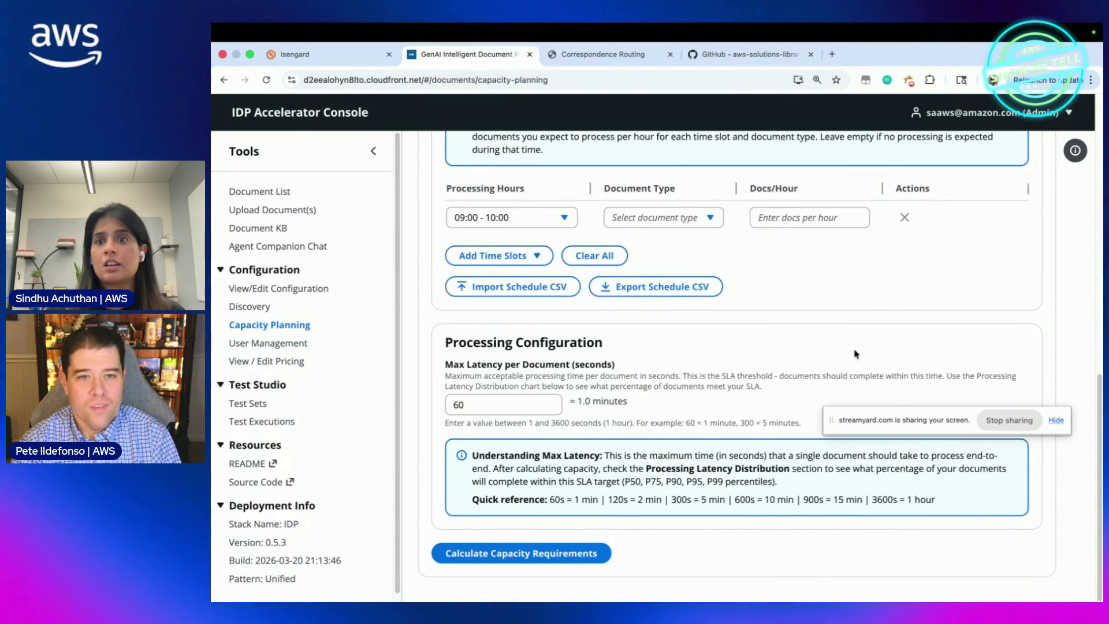
{"action": "scroll", "coordinate": [856, 354], "scroll_direction": "up", "scroll_amount": 5}
{"action": "scroll", "coordinate": [856, 354], "scroll_direction": "up", "scroll_amount": 5}
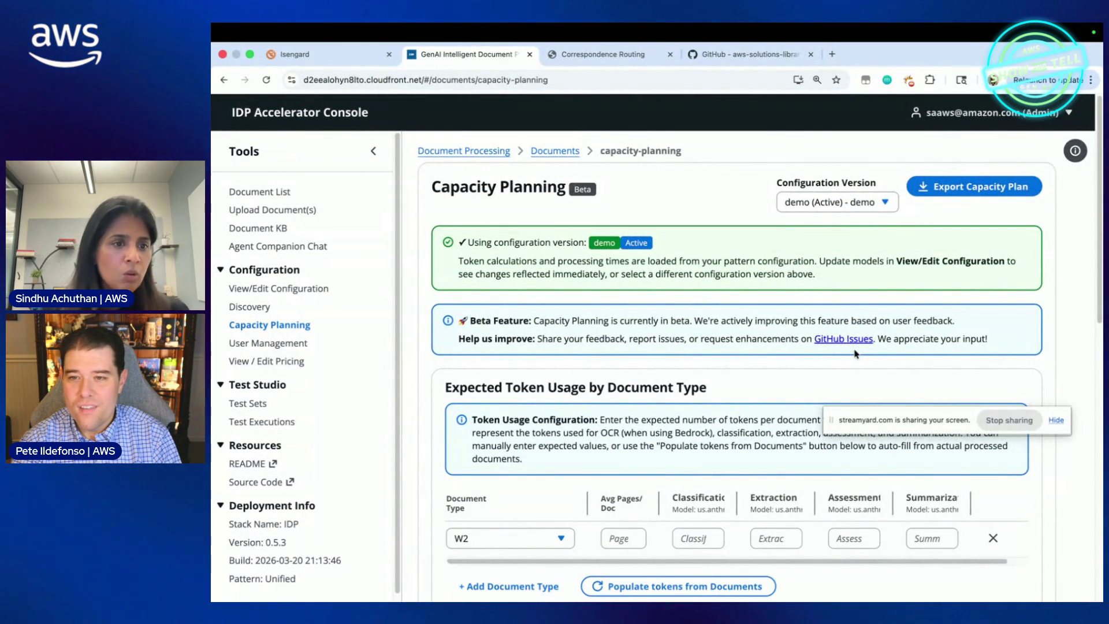
{"action": "left_click", "coordinate": [269, 362]}
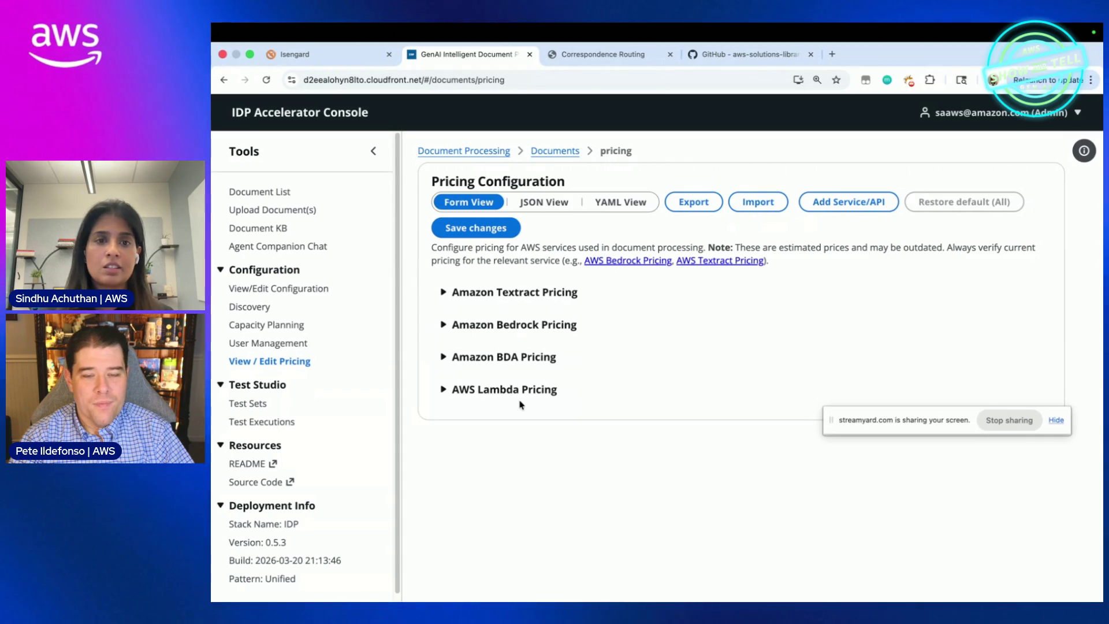
Step: Expand Amazon Textract Pricing to show per-page rates from 0.0015 to 0.065
{"action": "left_click", "coordinate": [444, 292]}
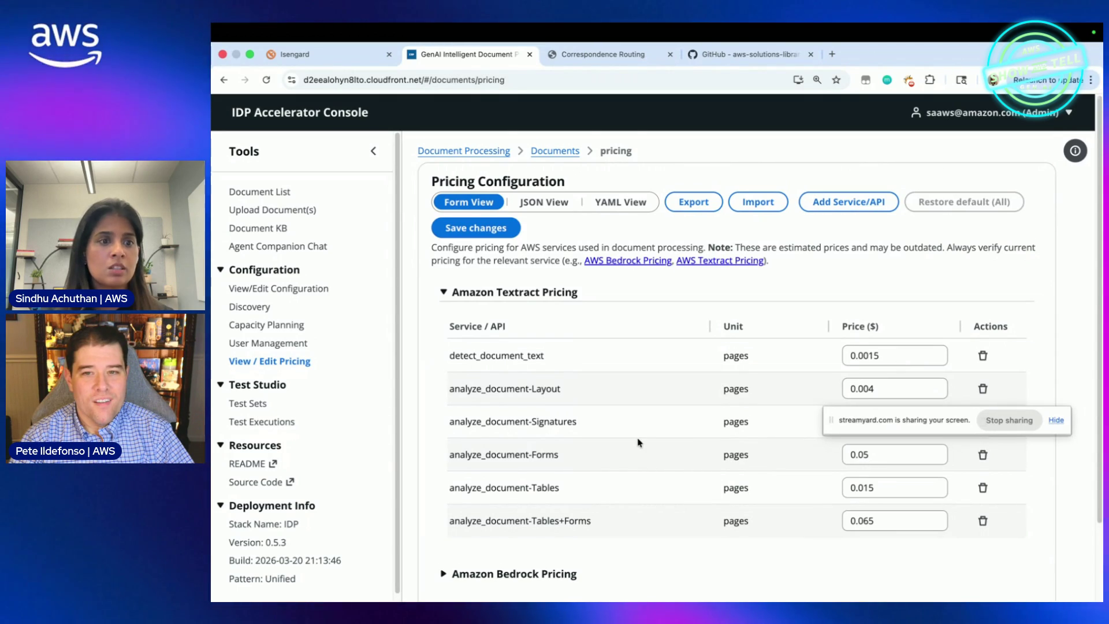
{"action": "scroll", "coordinate": [638, 442], "scroll_direction": "down", "scroll_amount": 1}
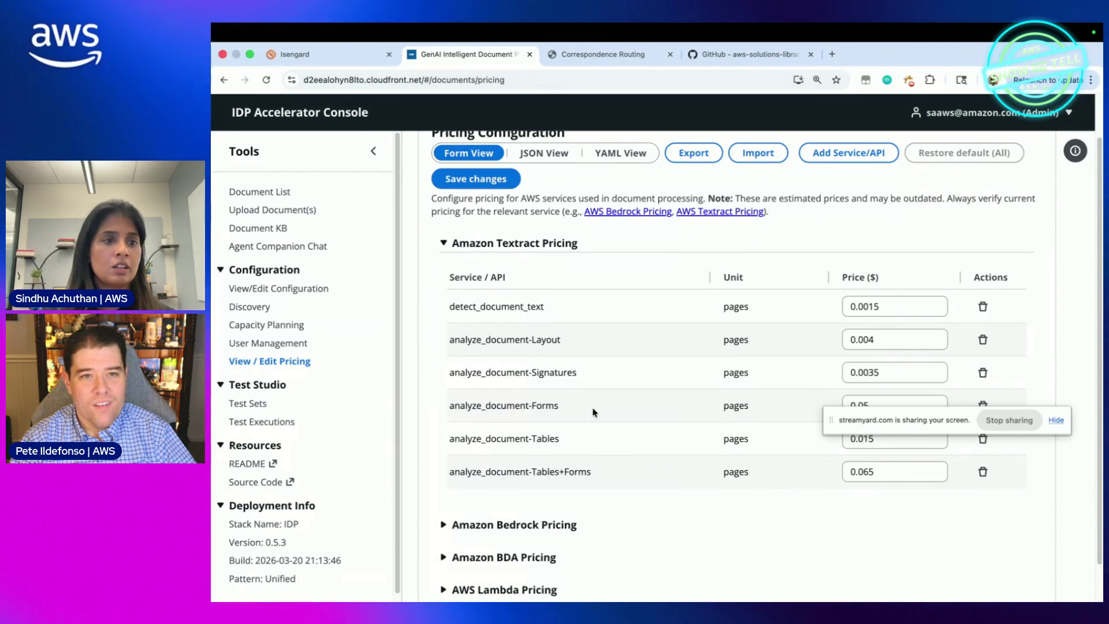
Step: Open the demo configuration editor, showing BDA and HITL review at a 0.8 threshold
{"action": "left_click", "coordinate": [268, 344]}
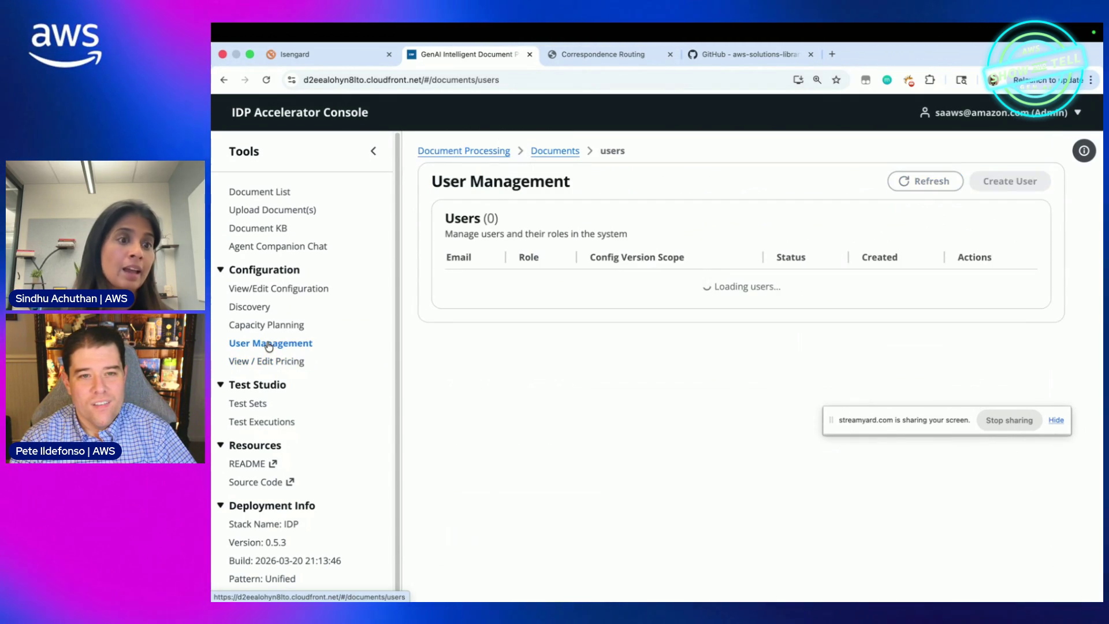
{"action": "left_click", "coordinate": [266, 288]}
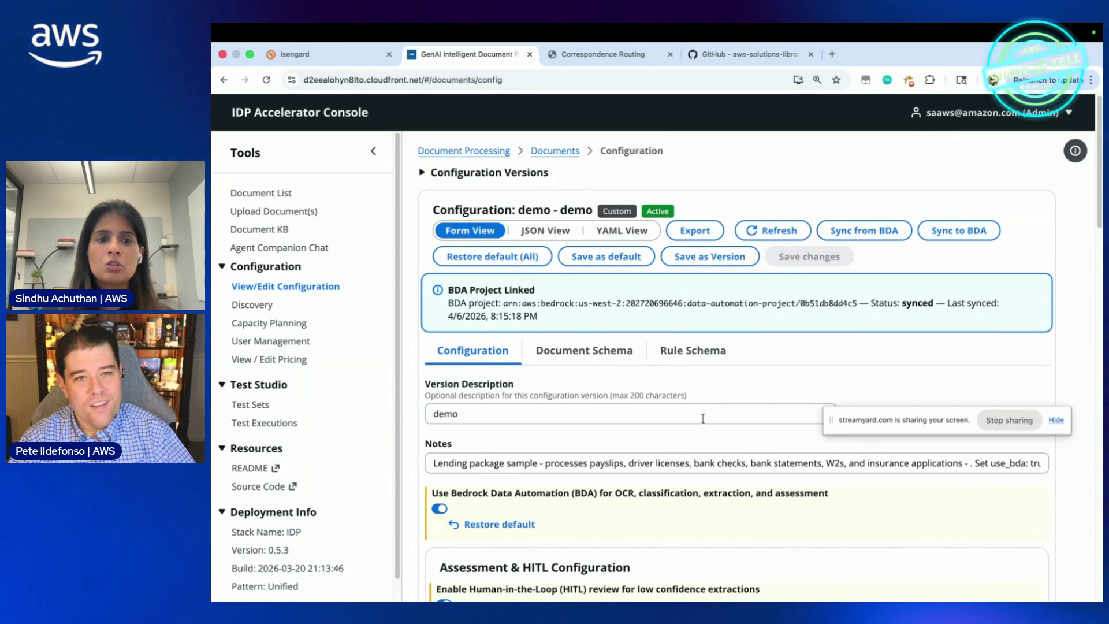
{"action": "scroll", "coordinate": [703, 418], "scroll_direction": "down", "scroll_amount": 3}
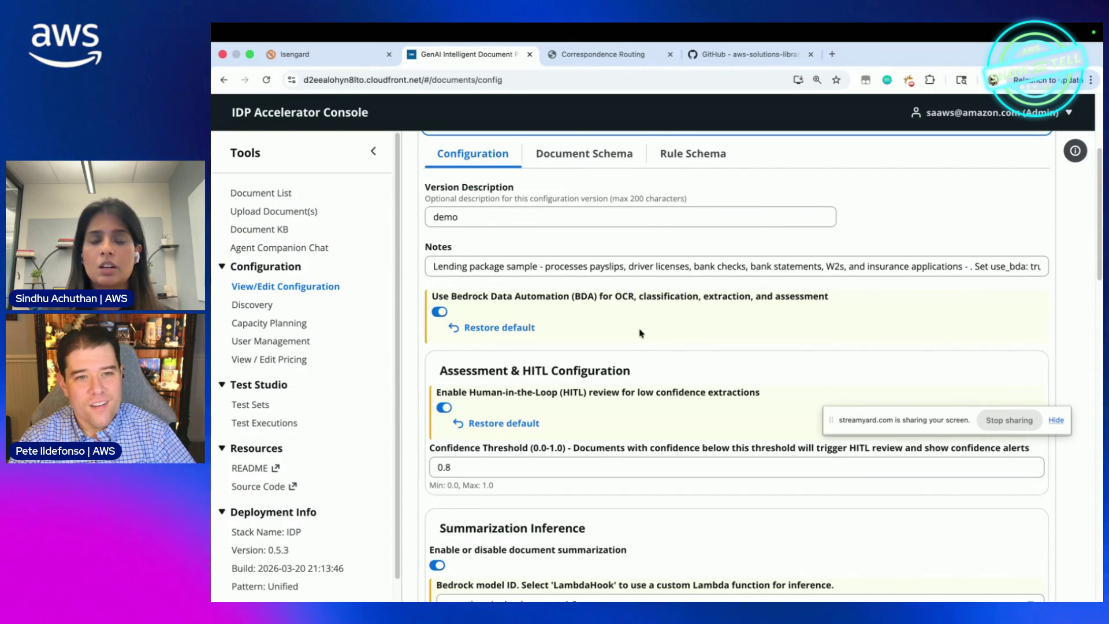
{"action": "left_click", "coordinate": [438, 314]}
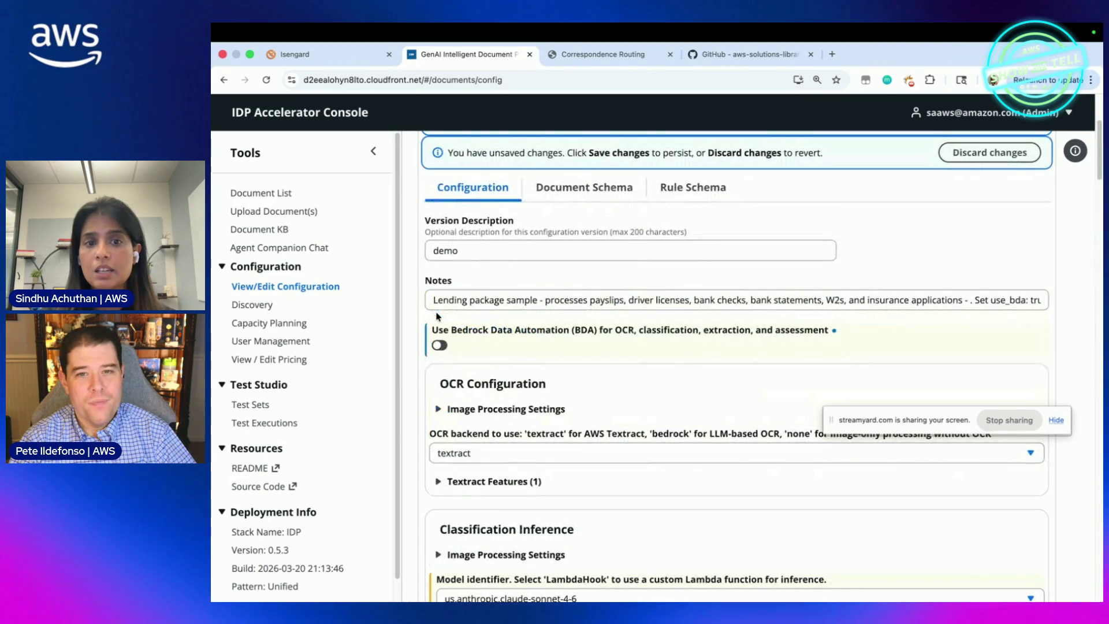
{"action": "scroll", "coordinate": [566, 410], "scroll_direction": "down", "scroll_amount": 5}
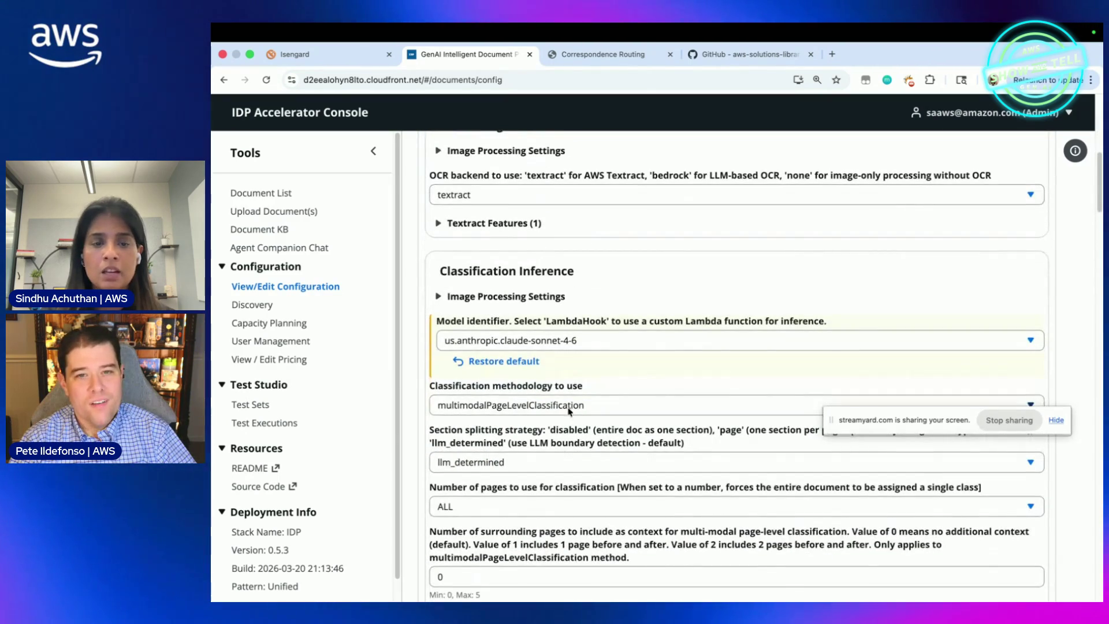
{"action": "left_click", "coordinate": [535, 343]}
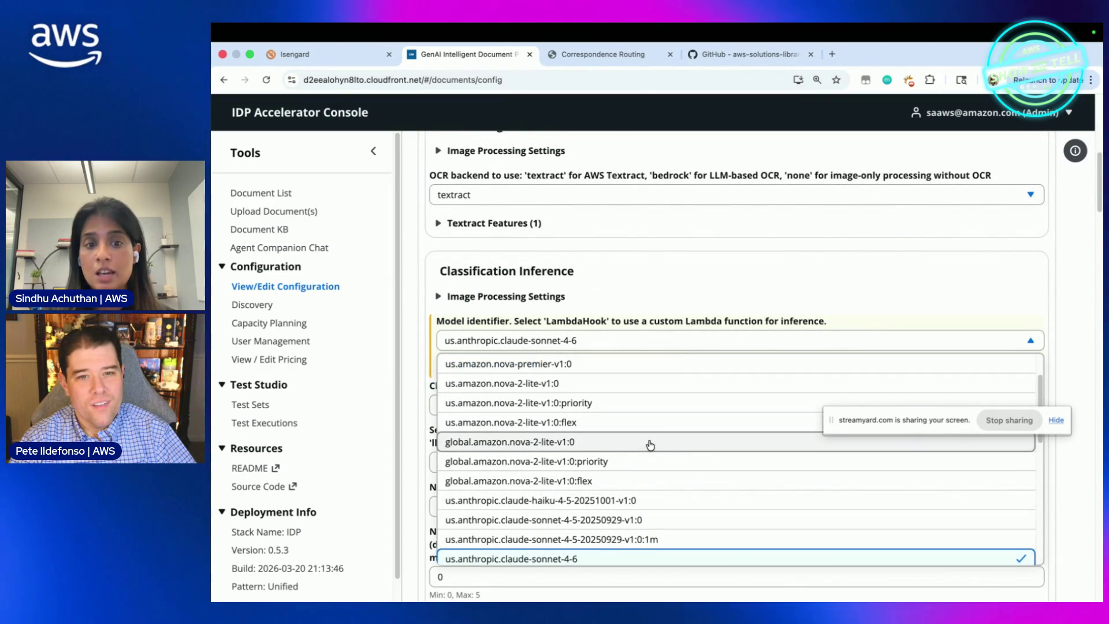
{"action": "scroll", "coordinate": [650, 445], "scroll_direction": "down", "scroll_amount": 5}
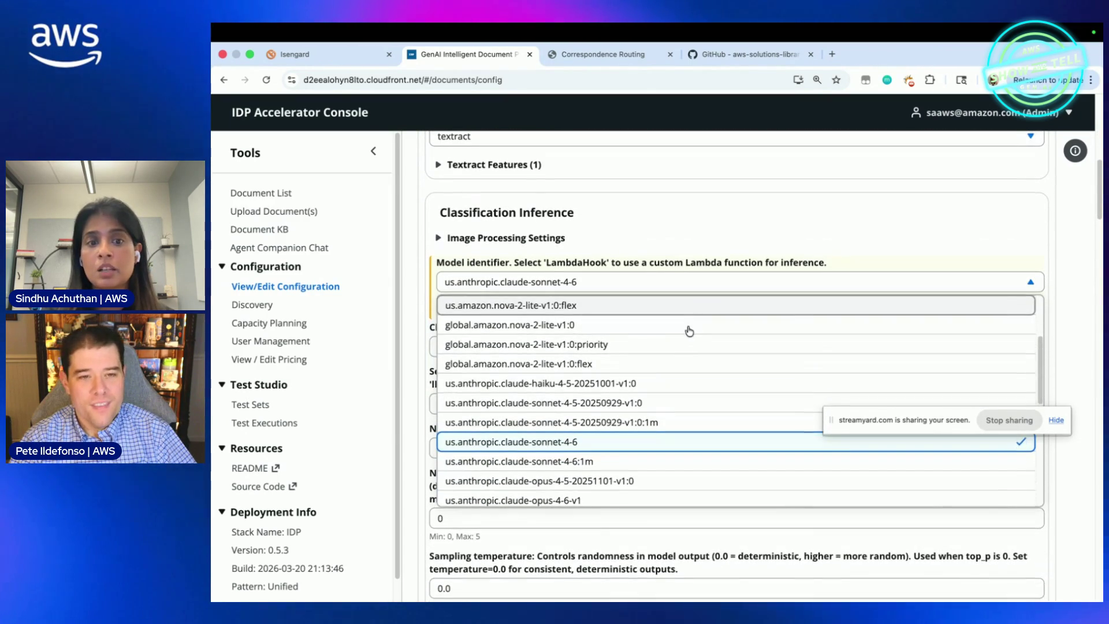
{"action": "left_click", "coordinate": [542, 384]}
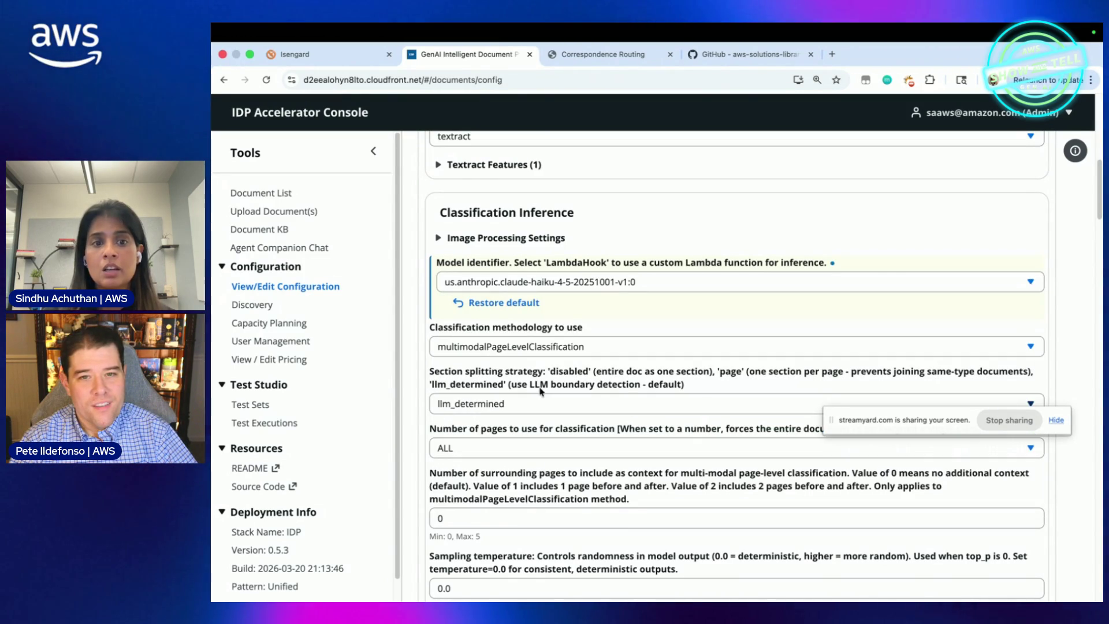
{"action": "left_click", "coordinate": [582, 284]}
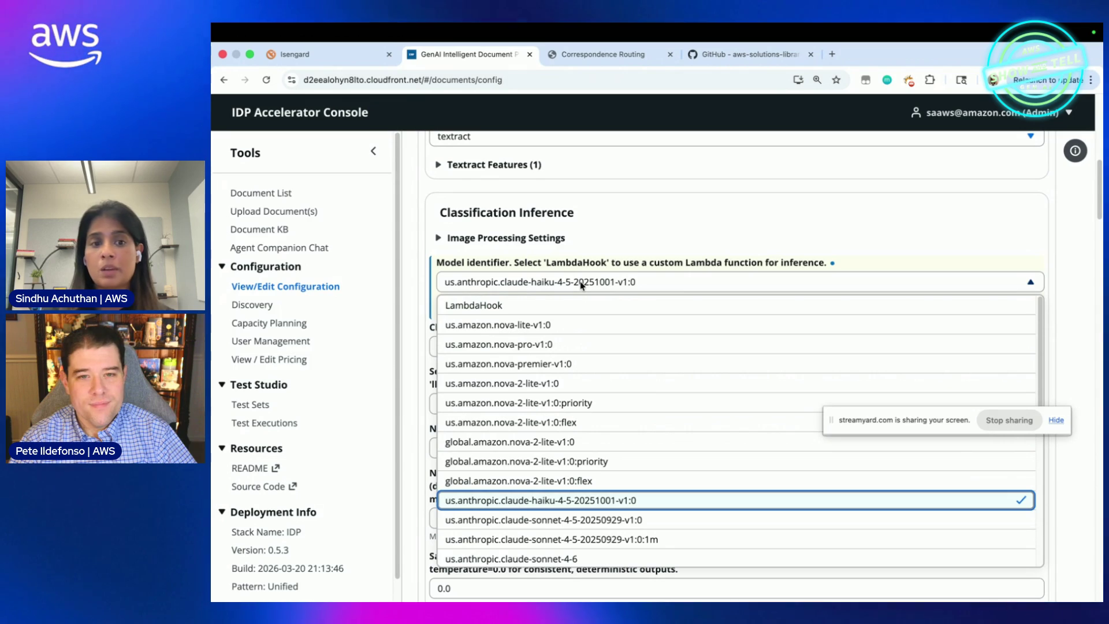
Step: Keep Haiku for classification and review the rest of the configuration form
{"action": "left_click", "coordinate": [640, 238]}
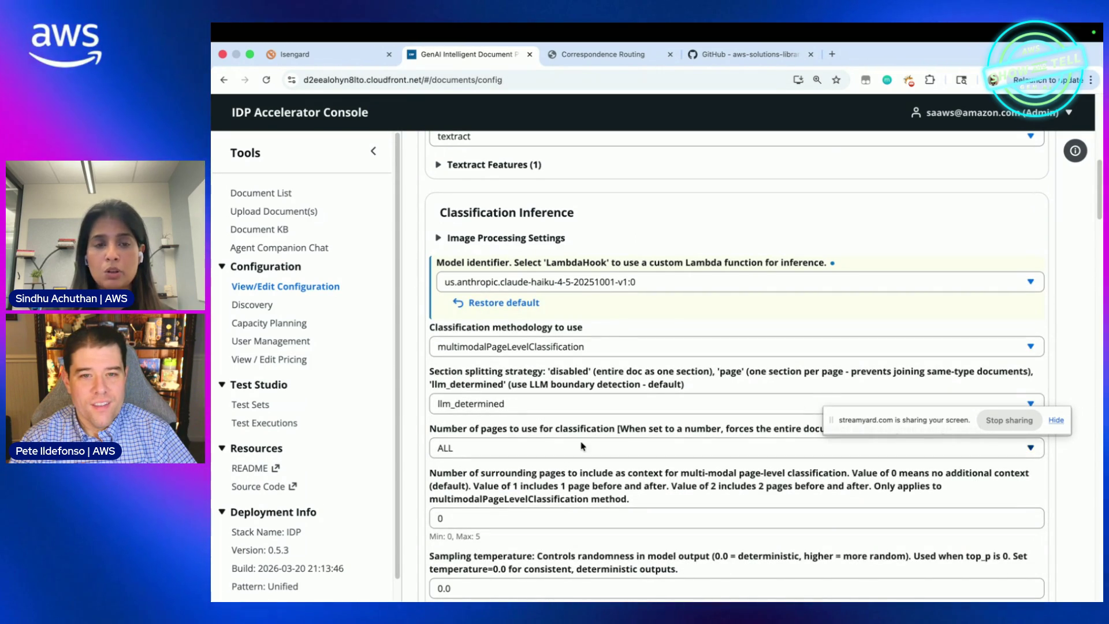
{"action": "scroll", "coordinate": [581, 446], "scroll_direction": "down", "scroll_amount": 2}
{"action": "scroll", "coordinate": [537, 442], "scroll_direction": "down", "scroll_amount": 6}
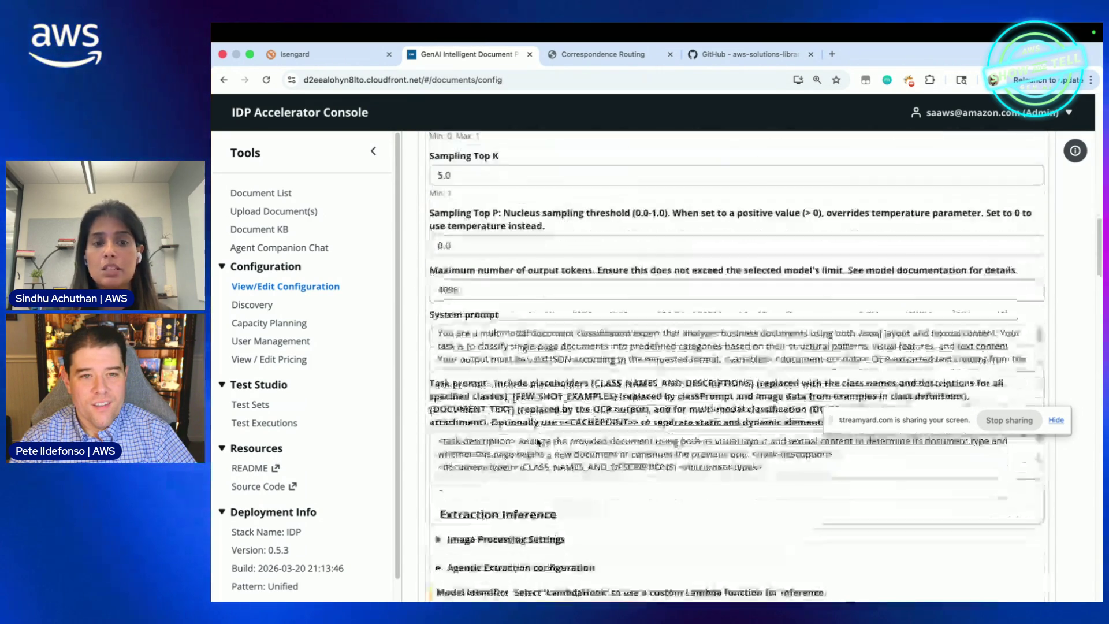
{"action": "scroll", "coordinate": [537, 442], "scroll_direction": "down", "scroll_amount": 6}
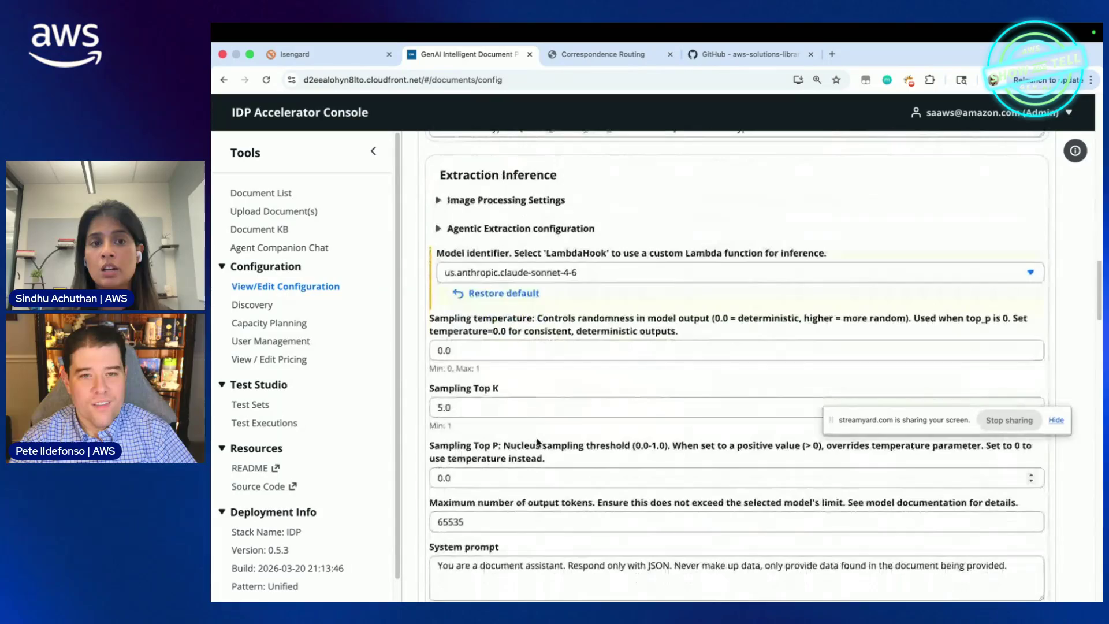
{"action": "scroll", "coordinate": [557, 427], "scroll_direction": "down", "scroll_amount": 10}
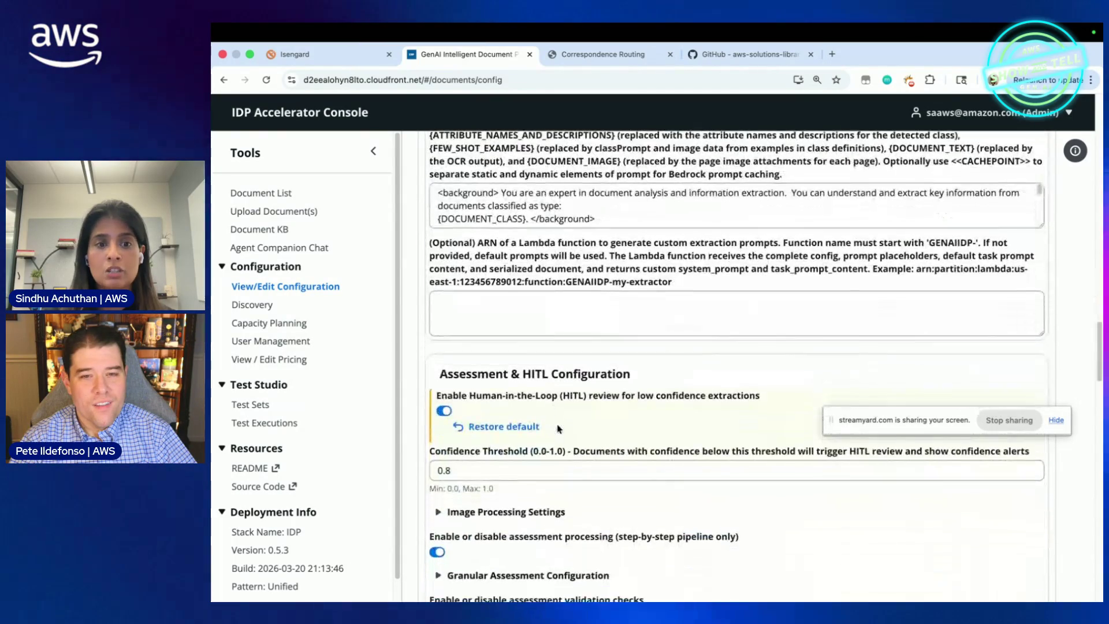
{"action": "scroll", "coordinate": [542, 359], "scroll_direction": "down", "scroll_amount": 3}
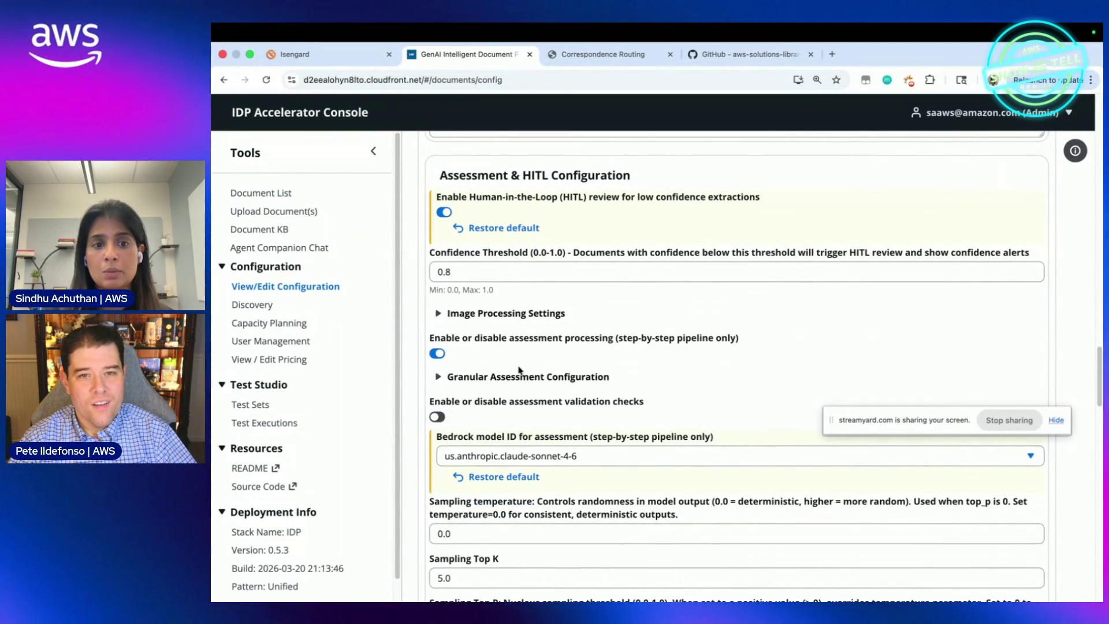
{"action": "scroll", "coordinate": [531, 381], "scroll_direction": "down", "scroll_amount": 4}
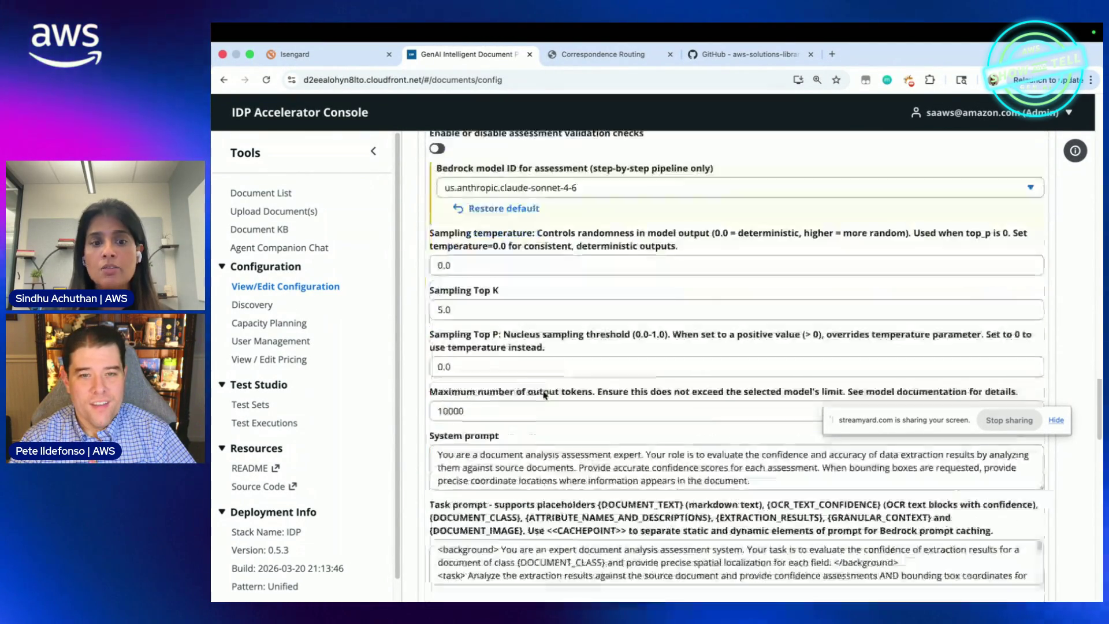
{"action": "scroll", "coordinate": [544, 395], "scroll_direction": "down", "scroll_amount": 1}
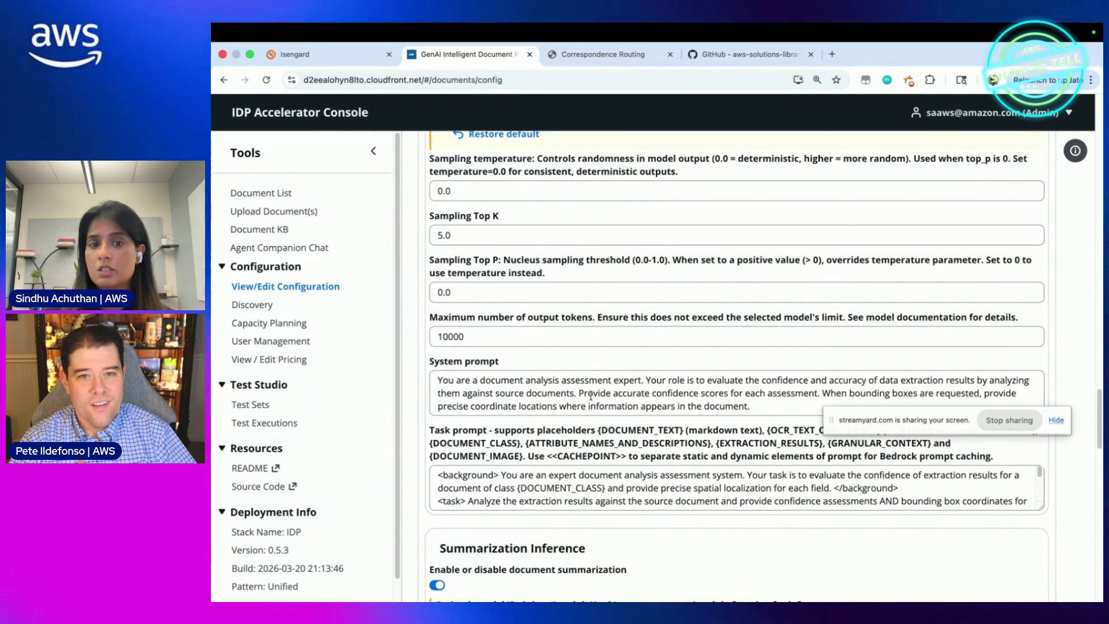
{"action": "scroll", "coordinate": [598, 552], "scroll_direction": "down", "scroll_amount": 3}
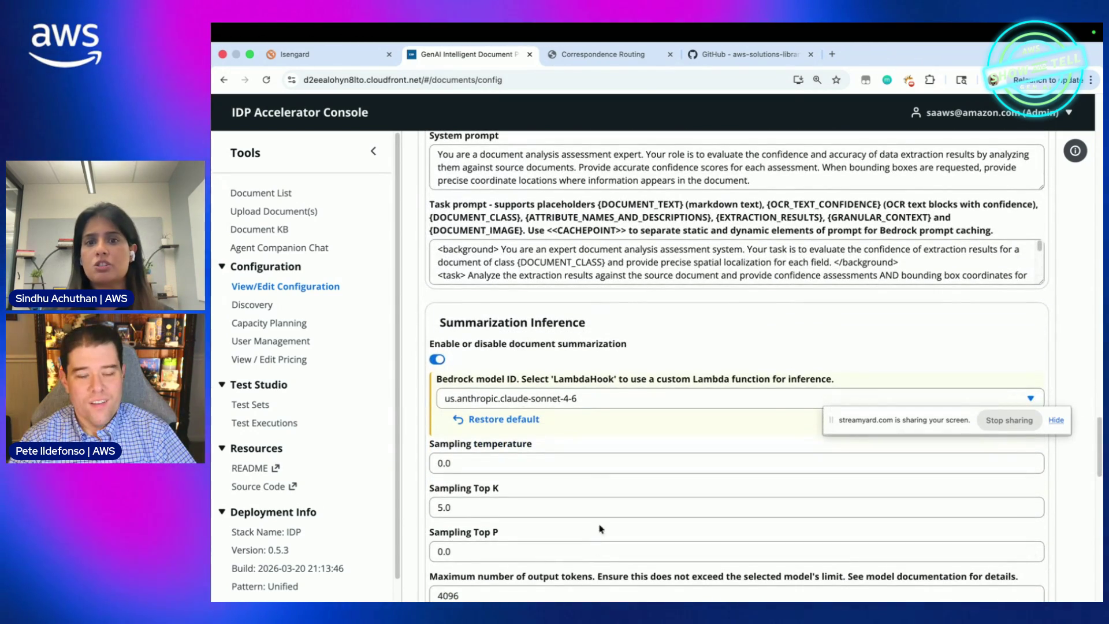
Step: Return to the Documents list of Loan_application.pdf, ES-PayStub.pdf and ES-W2.pdf
{"action": "scroll", "coordinate": [601, 537], "scroll_direction": "up", "scroll_amount": 15}
{"action": "scroll", "coordinate": [608, 498], "scroll_direction": "up", "scroll_amount": 15}
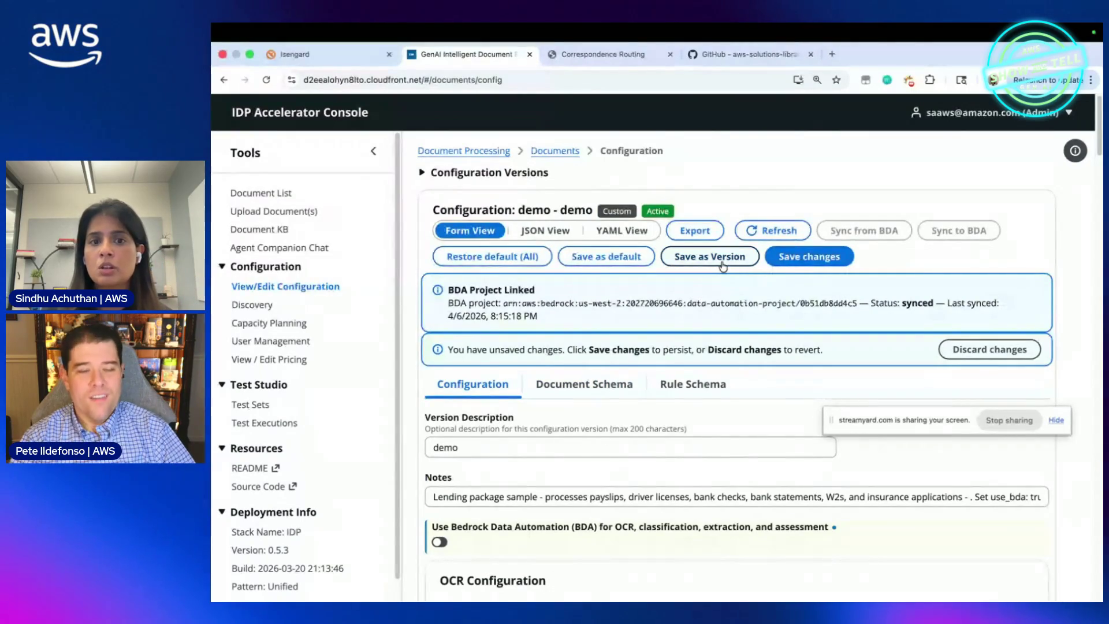
{"action": "left_click", "coordinate": [287, 209]}
{"action": "left_click", "coordinate": [268, 192]}
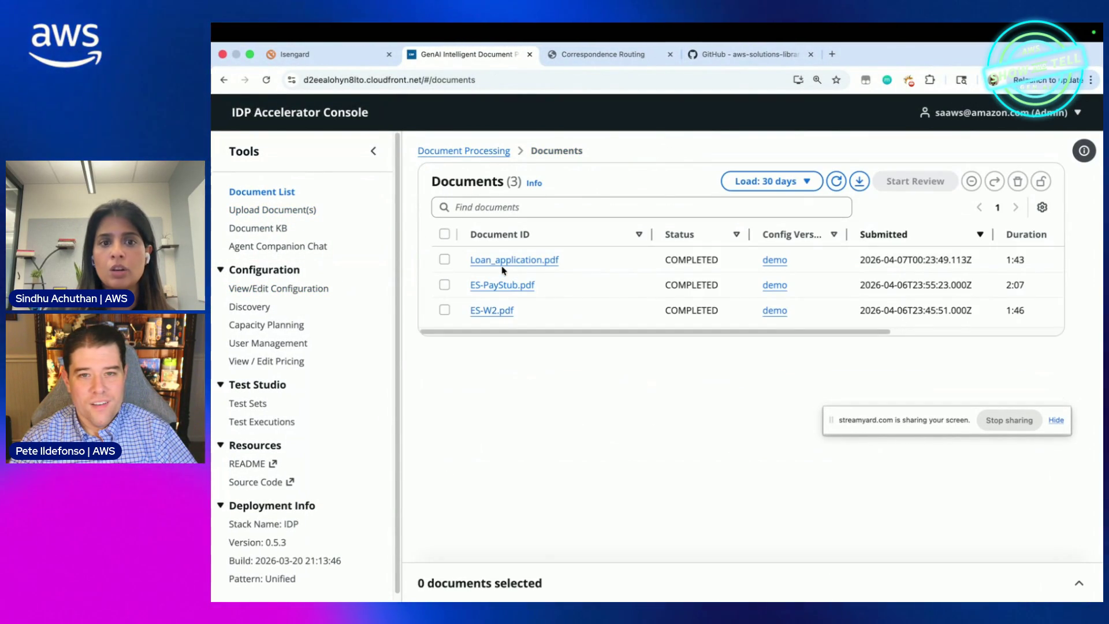
Step: Check Loan_application.pdf's reprocessing config versions, then cancel without reprocessing, keeping demo
{"action": "left_click", "coordinate": [445, 260]}
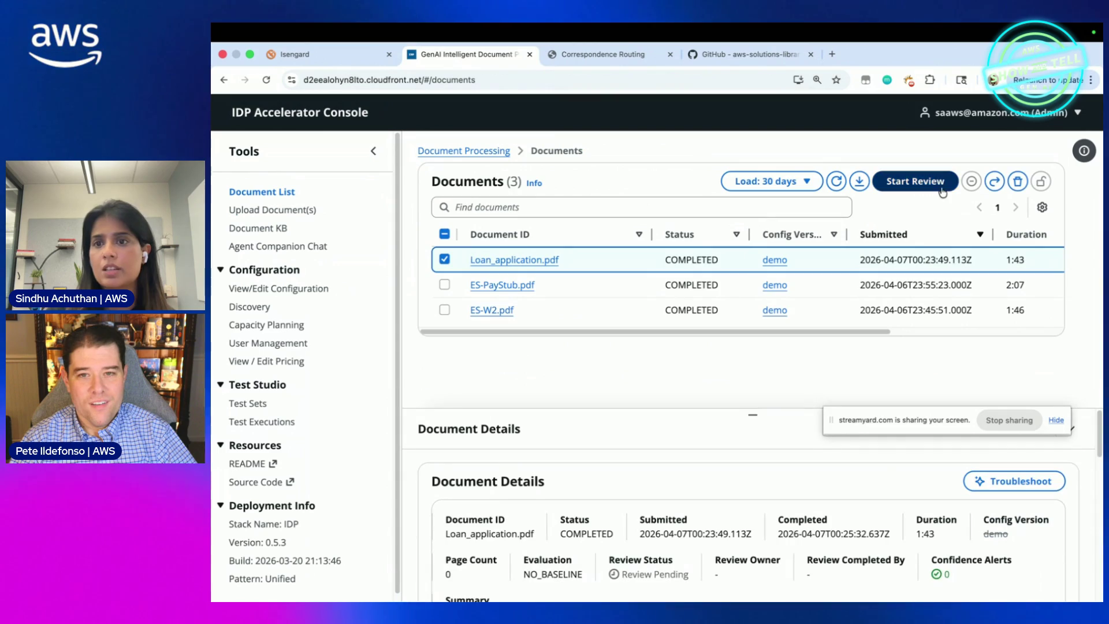
{"action": "left_click", "coordinate": [995, 180]}
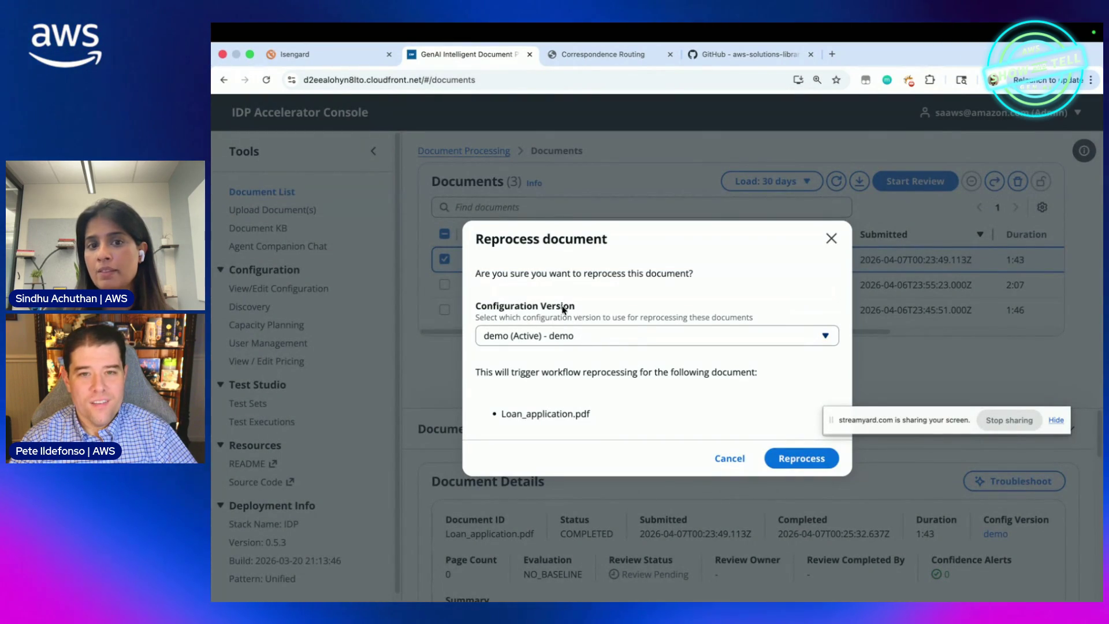
{"action": "left_click", "coordinate": [567, 339]}
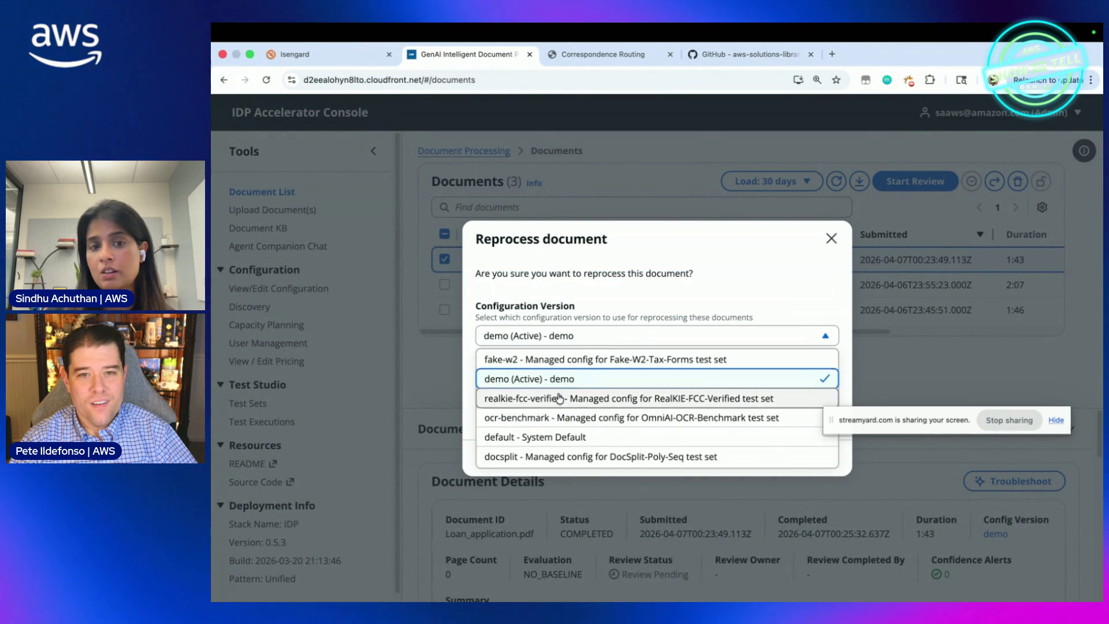
{"action": "left_click", "coordinate": [629, 306]}
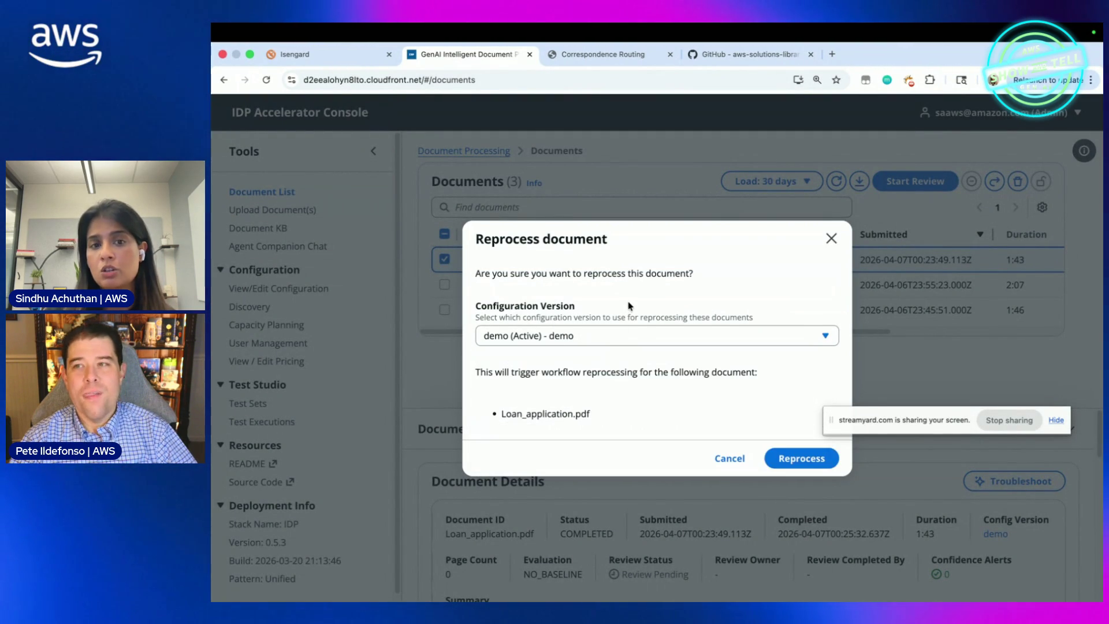
{"action": "left_click", "coordinate": [568, 338]}
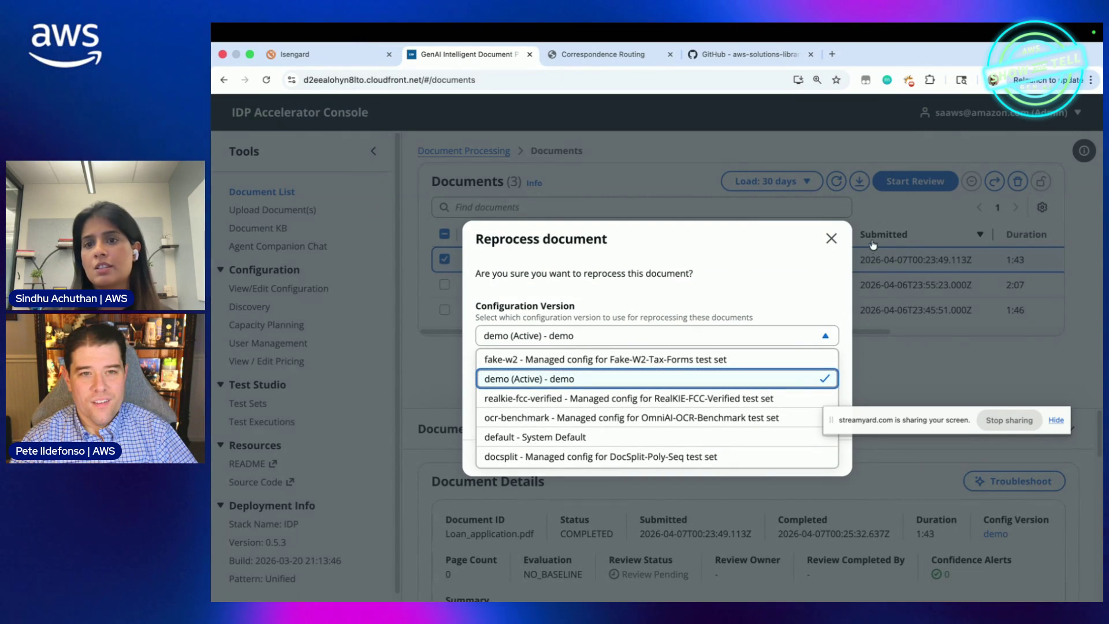
{"action": "left_click", "coordinate": [831, 240]}
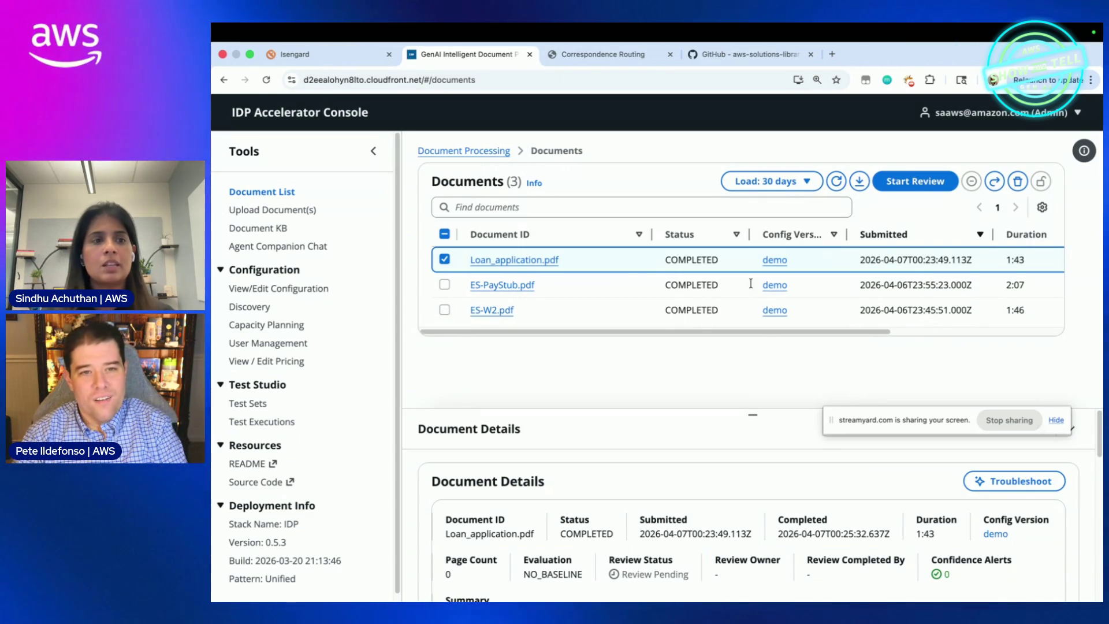
Step: Reopen the configuration at Summarization Inference: us.anthropic.claude-sonnet-4-6, 4096 max output tokens
{"action": "left_click", "coordinate": [289, 289]}
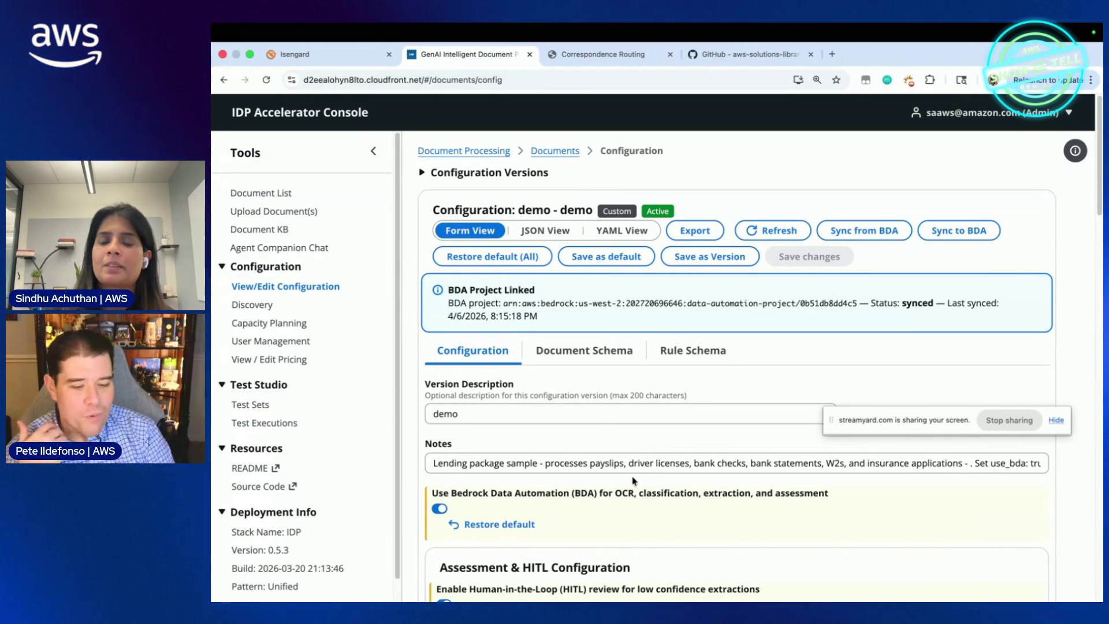
{"action": "scroll", "coordinate": [623, 539], "scroll_direction": "down", "scroll_amount": 5}
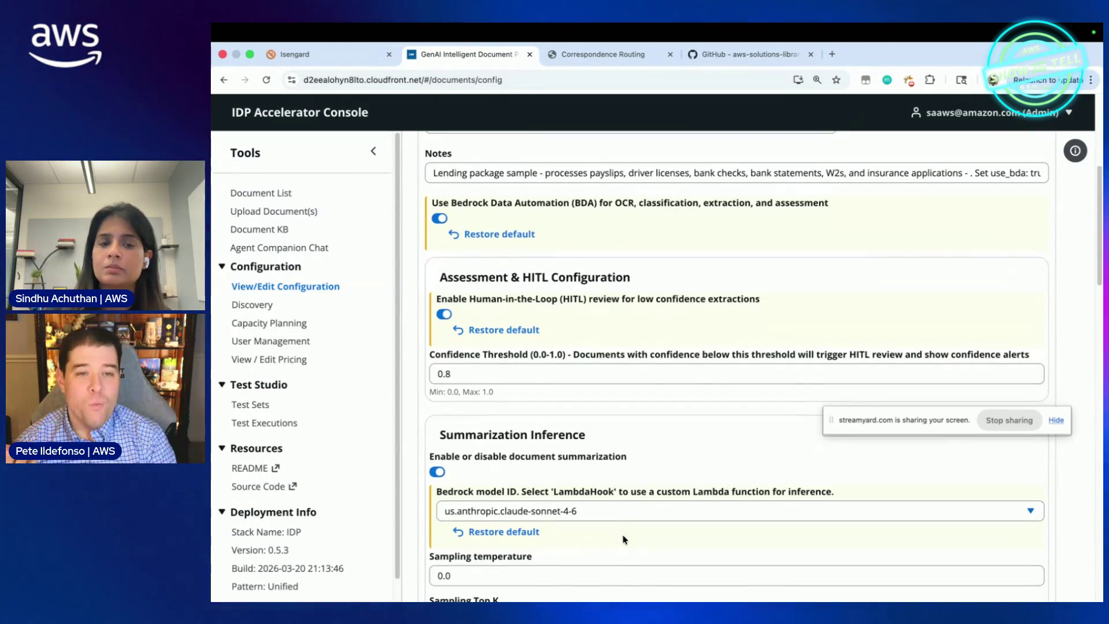
{"action": "scroll", "coordinate": [623, 539], "scroll_direction": "down", "scroll_amount": 2}
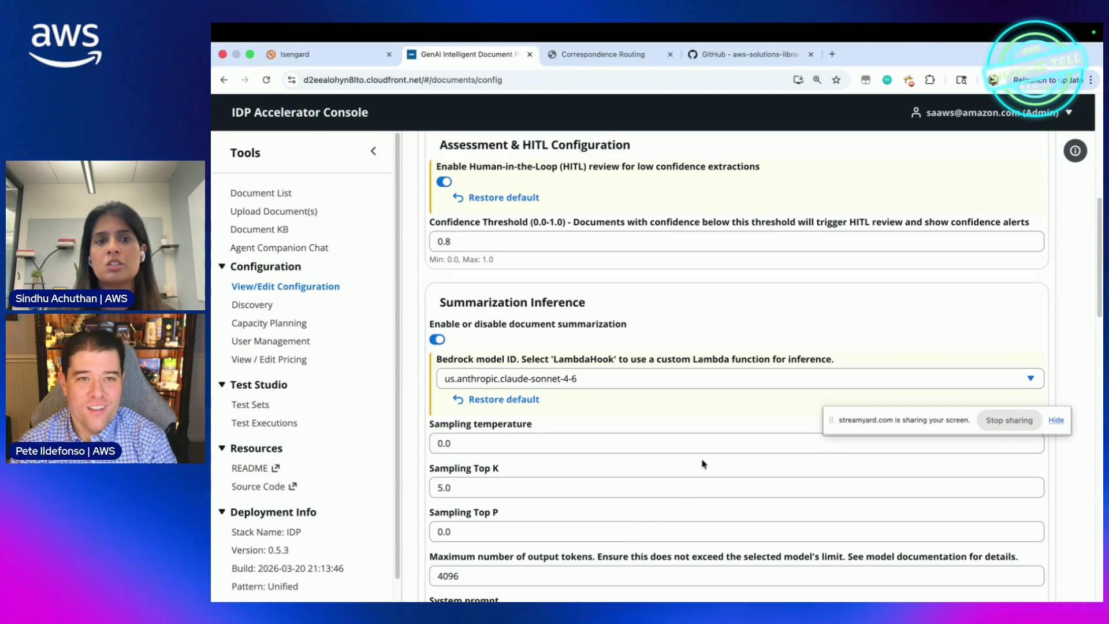
{"action": "scroll", "coordinate": [688, 507], "scroll_direction": "down", "scroll_amount": 5}
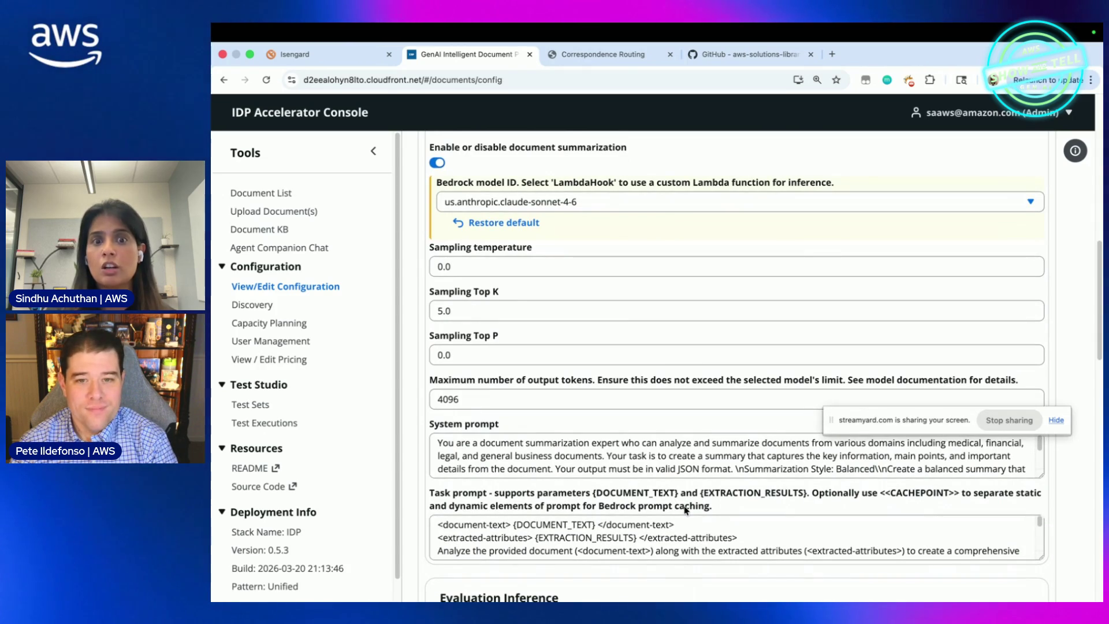
{"action": "scroll", "coordinate": [717, 471], "scroll_direction": "down", "scroll_amount": 3}
{"action": "scroll", "coordinate": [762, 355], "scroll_direction": "down", "scroll_amount": 8}
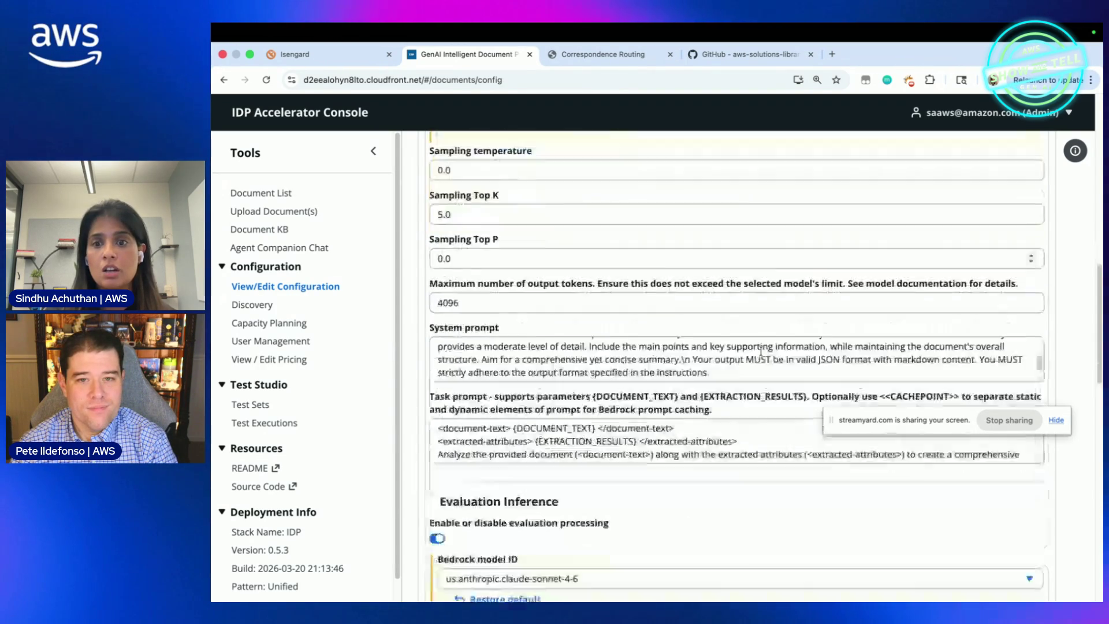
{"action": "scroll", "coordinate": [757, 392], "scroll_direction": "down", "scroll_amount": 5}
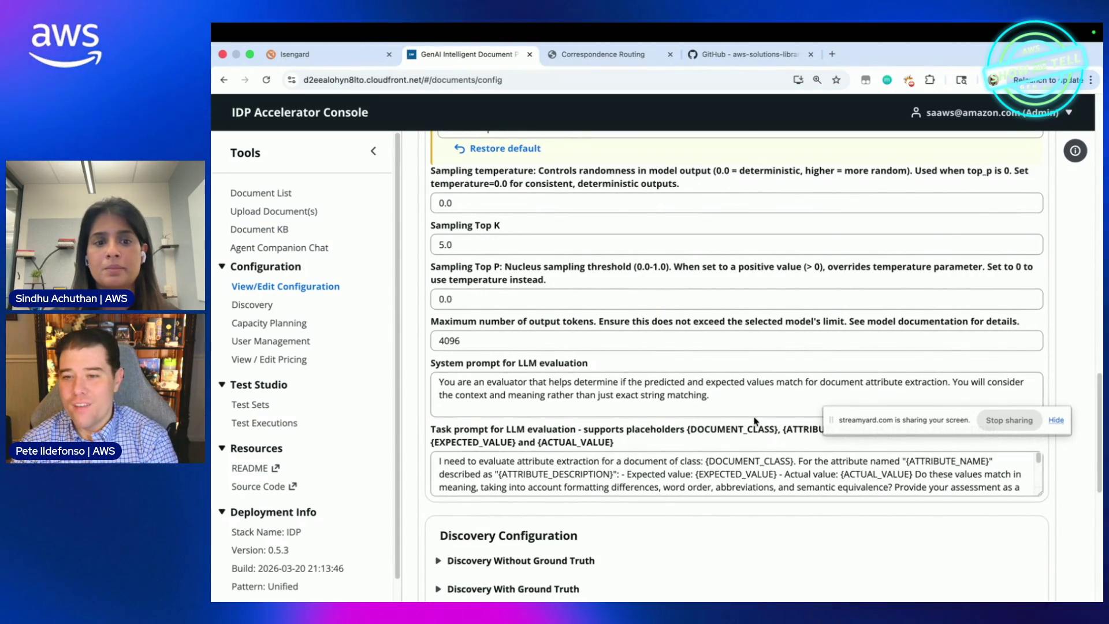
{"action": "scroll", "coordinate": [657, 539], "scroll_direction": "down", "scroll_amount": 7}
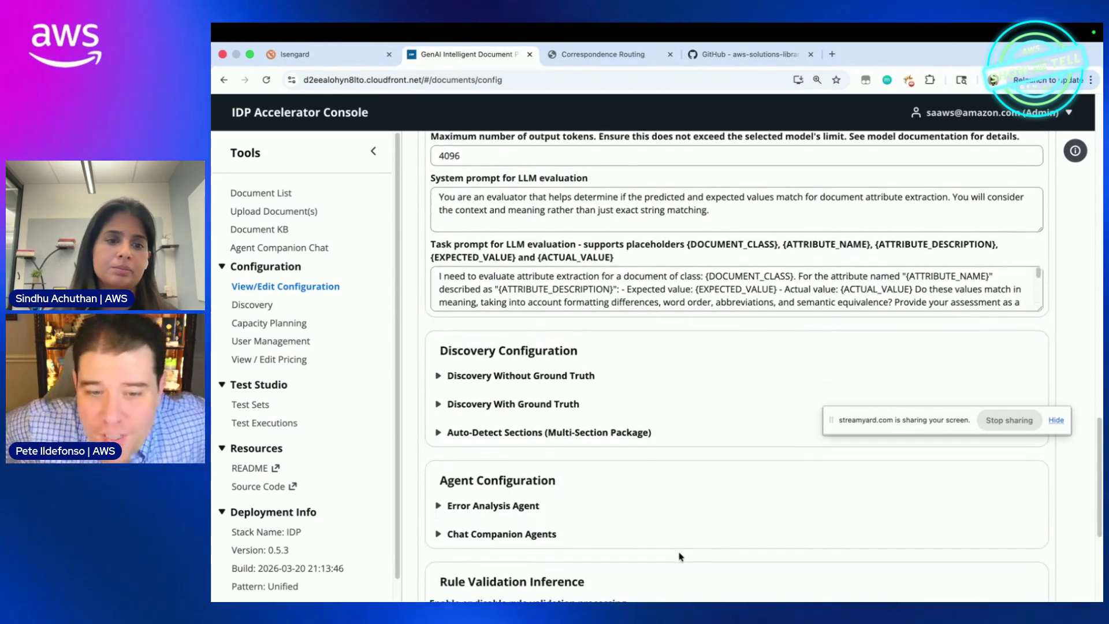
{"action": "scroll", "coordinate": [680, 556], "scroll_direction": "up", "scroll_amount": 10}
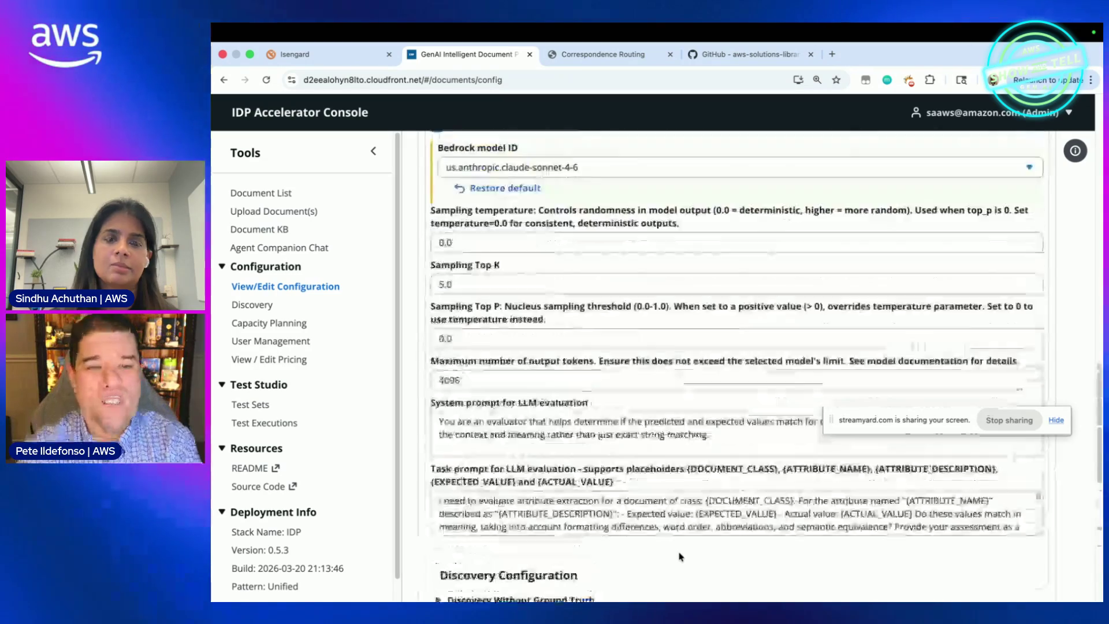
{"action": "scroll", "coordinate": [680, 556], "scroll_direction": "up", "scroll_amount": 10}
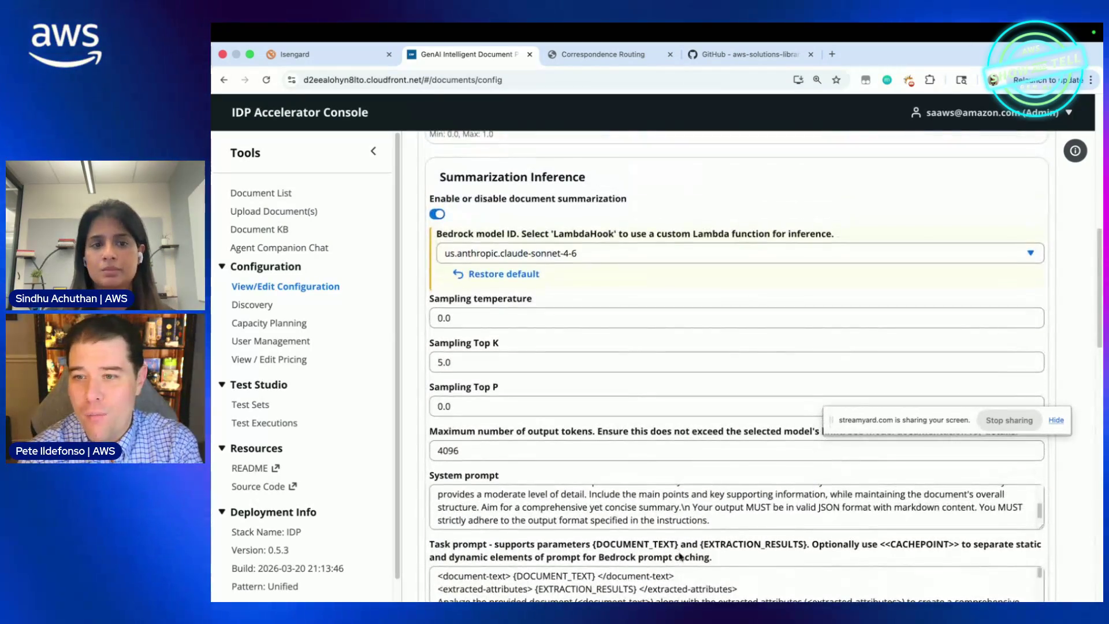
{"action": "scroll", "coordinate": [680, 557], "scroll_direction": "up", "scroll_amount": 5}
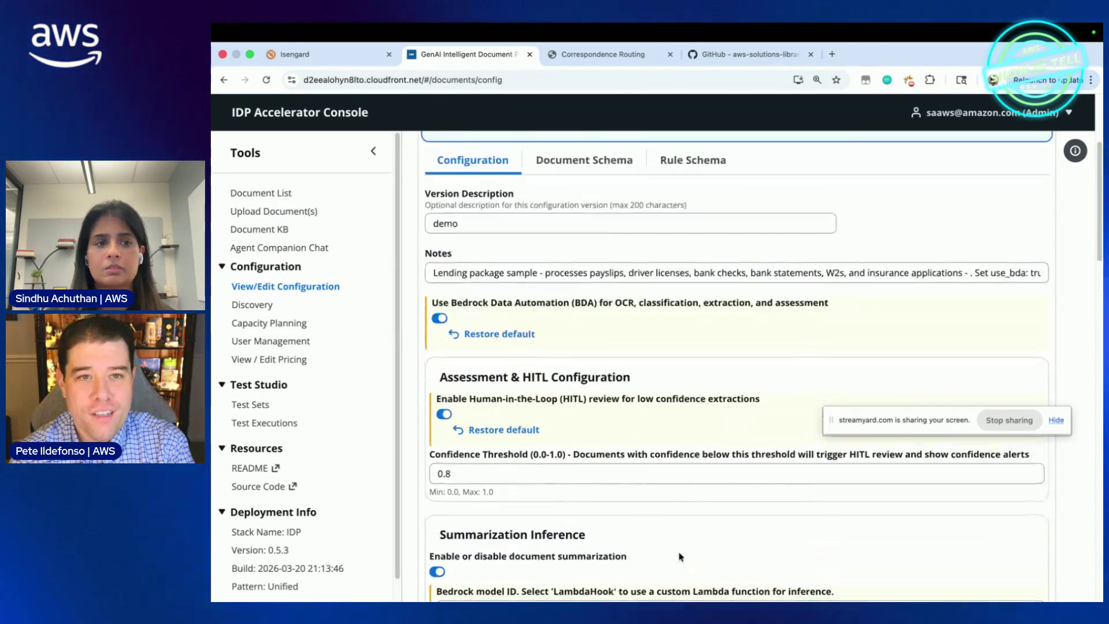
{"action": "scroll", "coordinate": [680, 556], "scroll_direction": "up", "scroll_amount": 3}
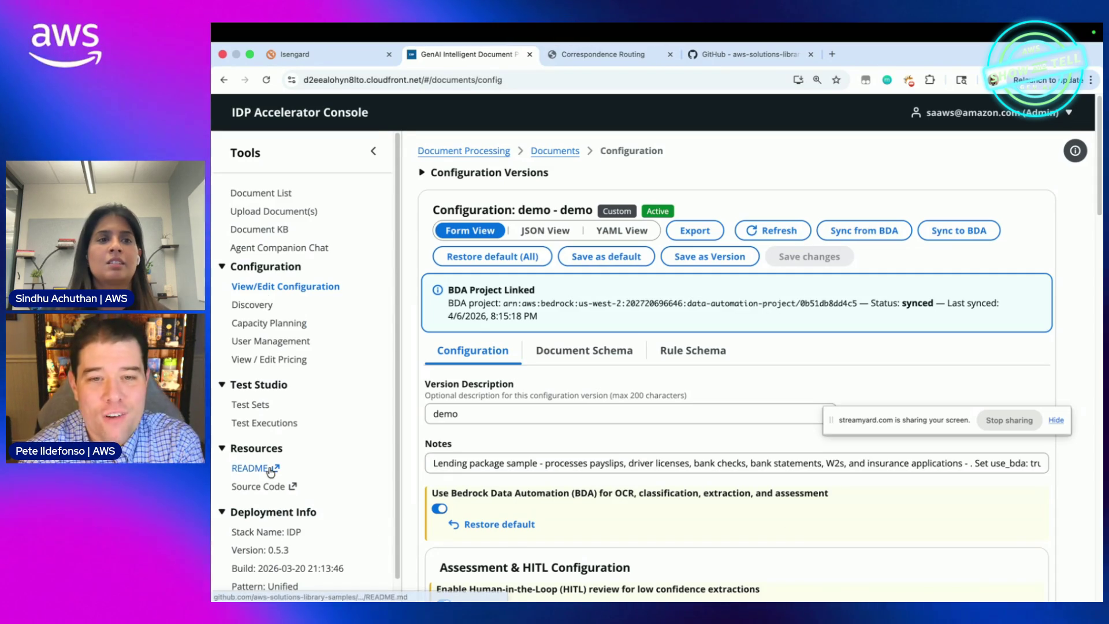
Step: Open Agent Companion Chat from the Tools sidebar to see its suggested starter questions
{"action": "left_click", "coordinate": [289, 248]}
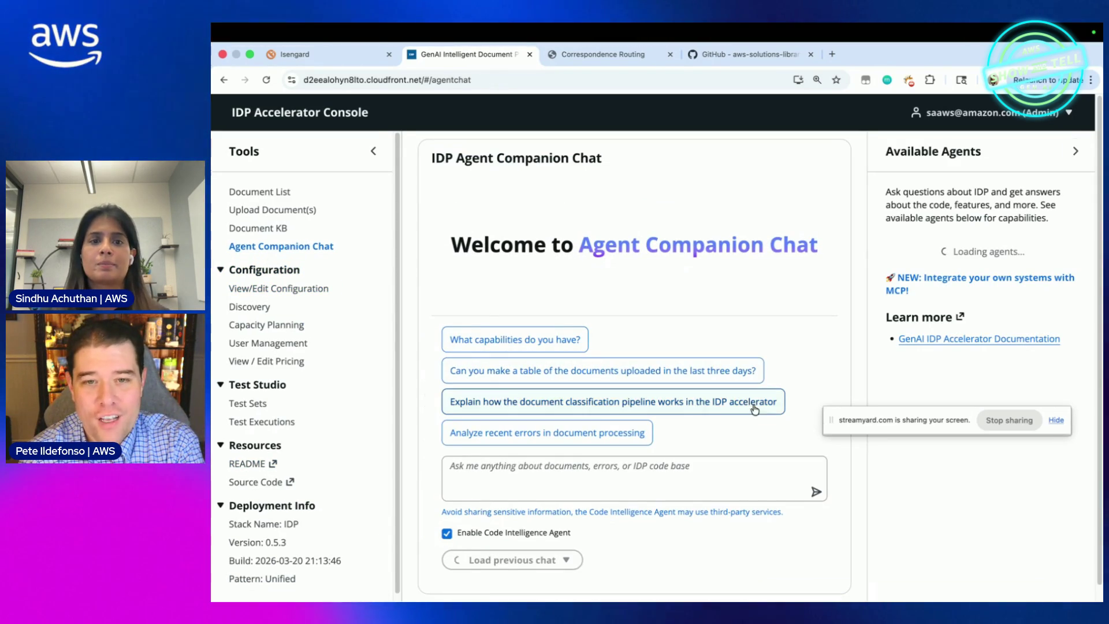